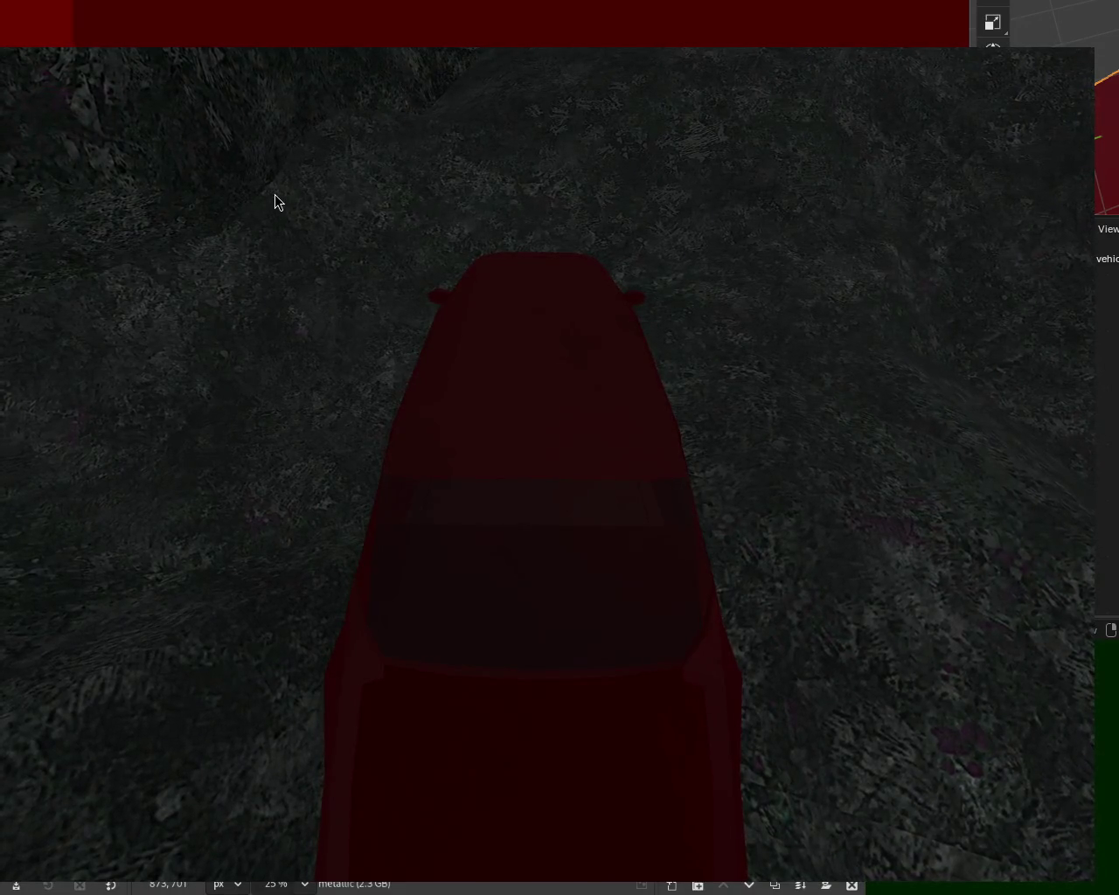
Step: Drive the red car forward over the rocky hills, turning left then straightening out
key("Up")
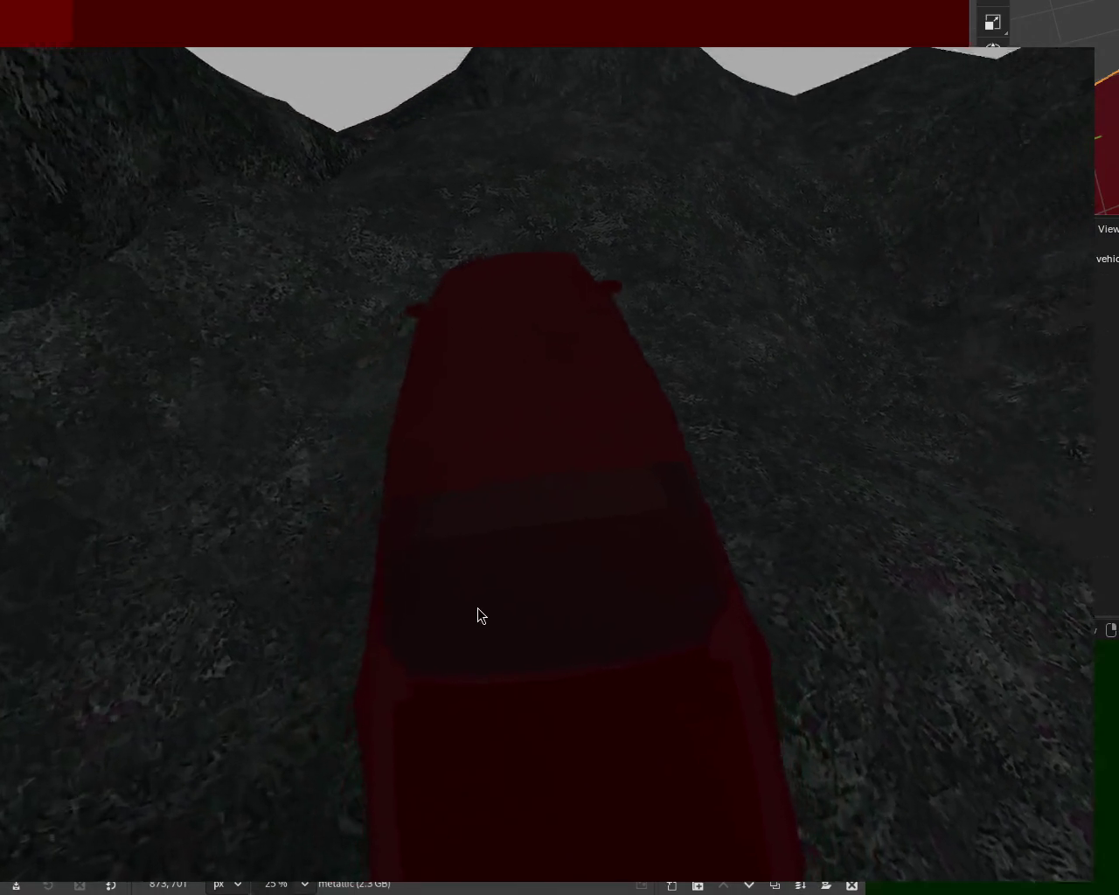
key("Left")
key("Up")
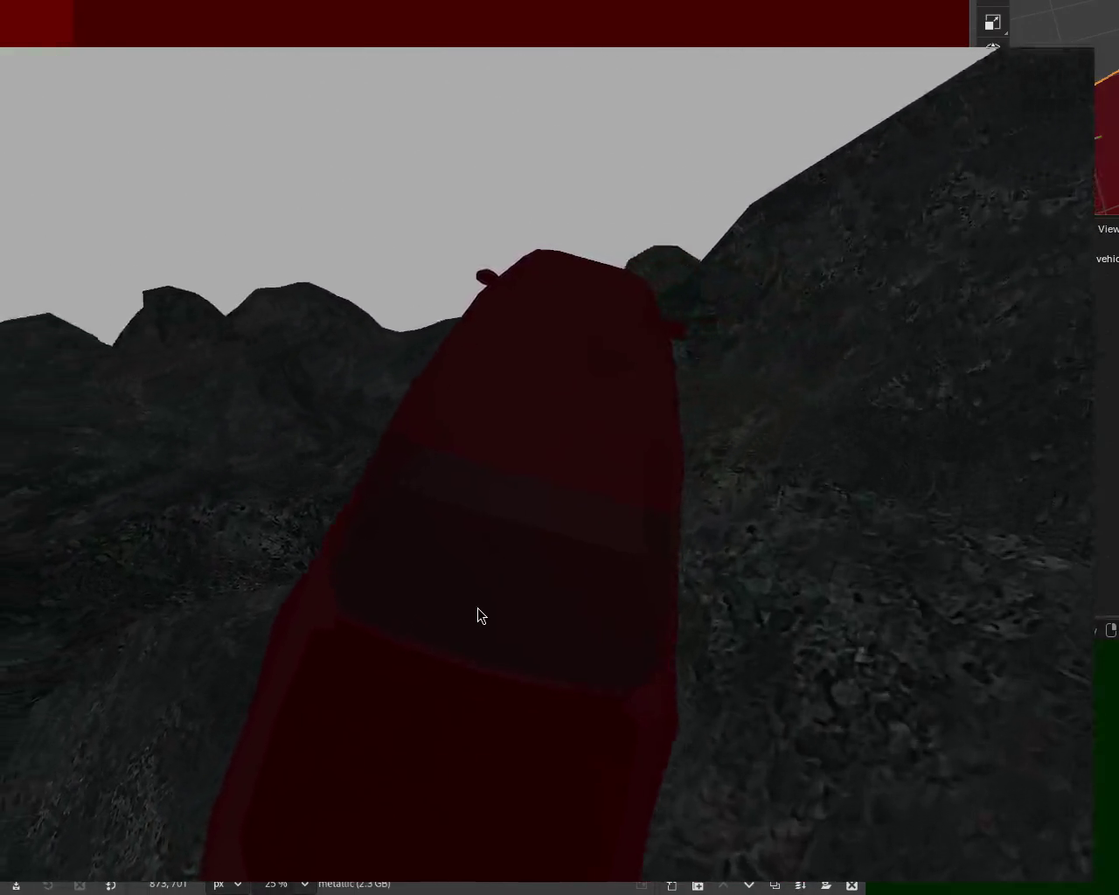
key("Up")
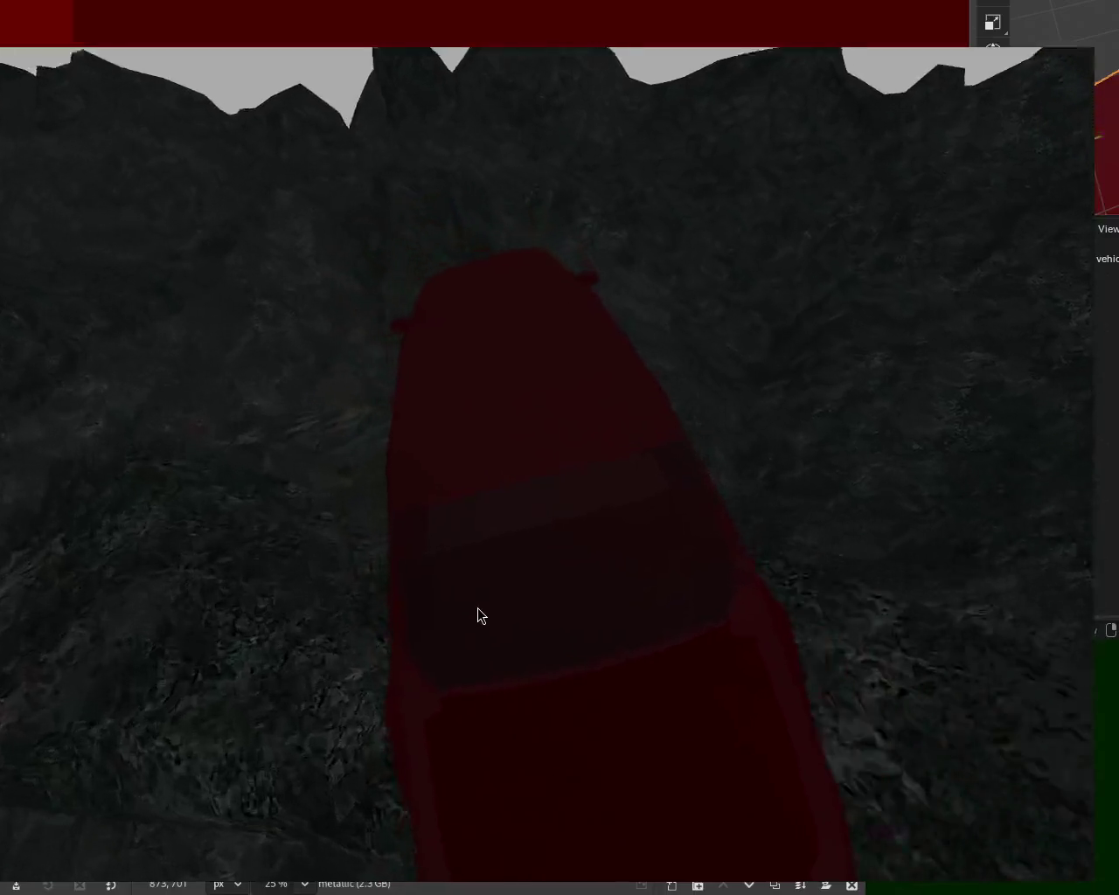
key("Up")
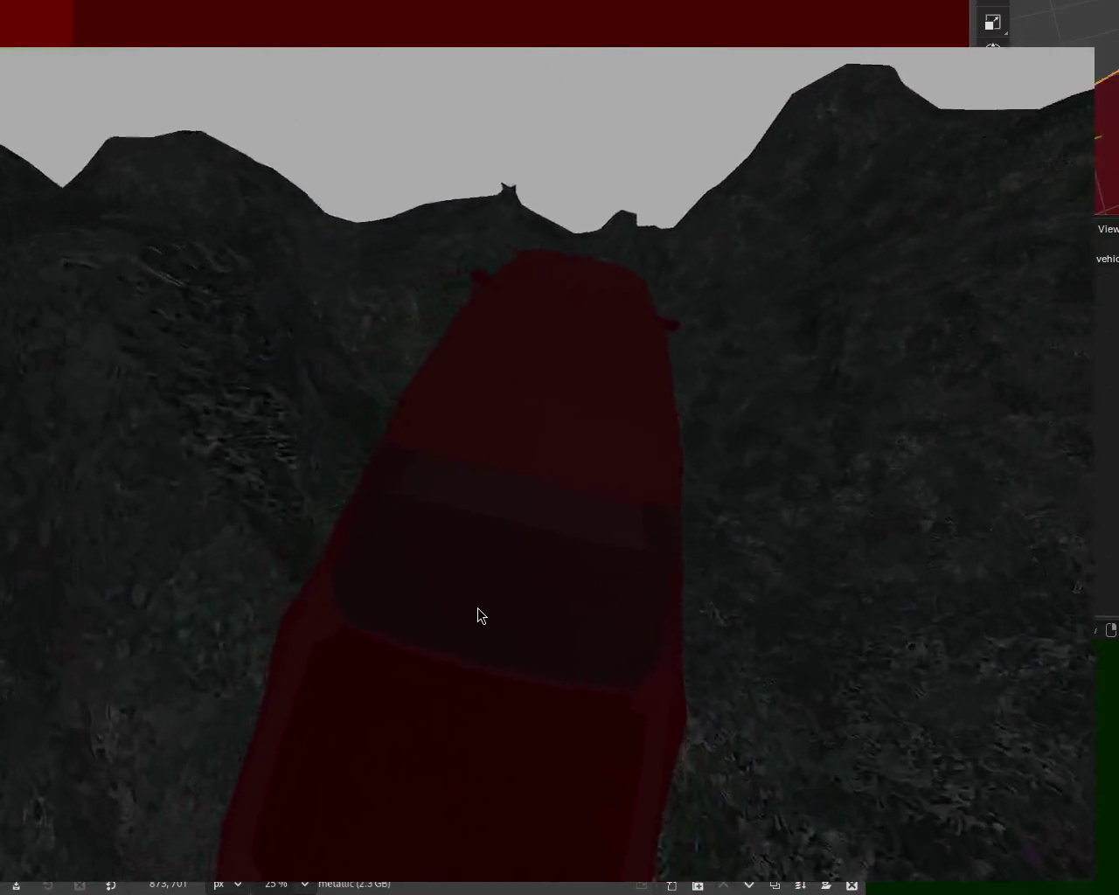
key("Up")
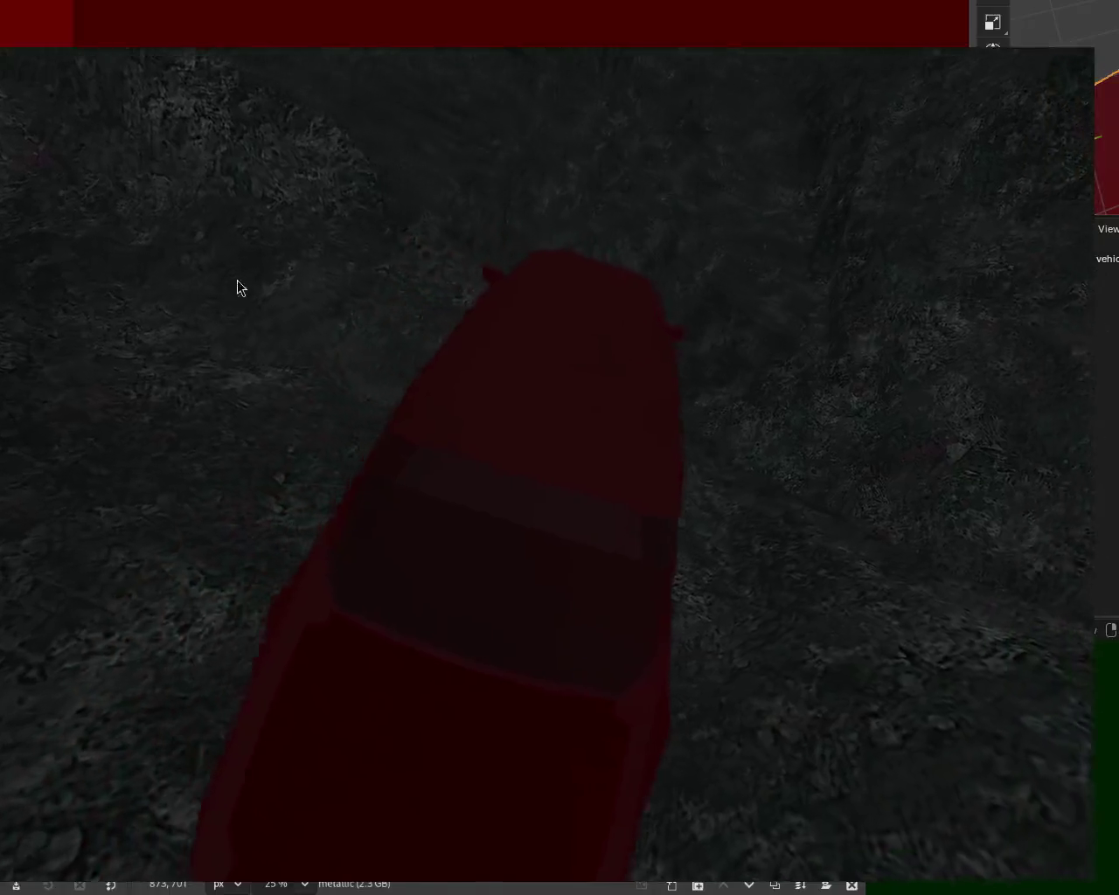
key("Up")
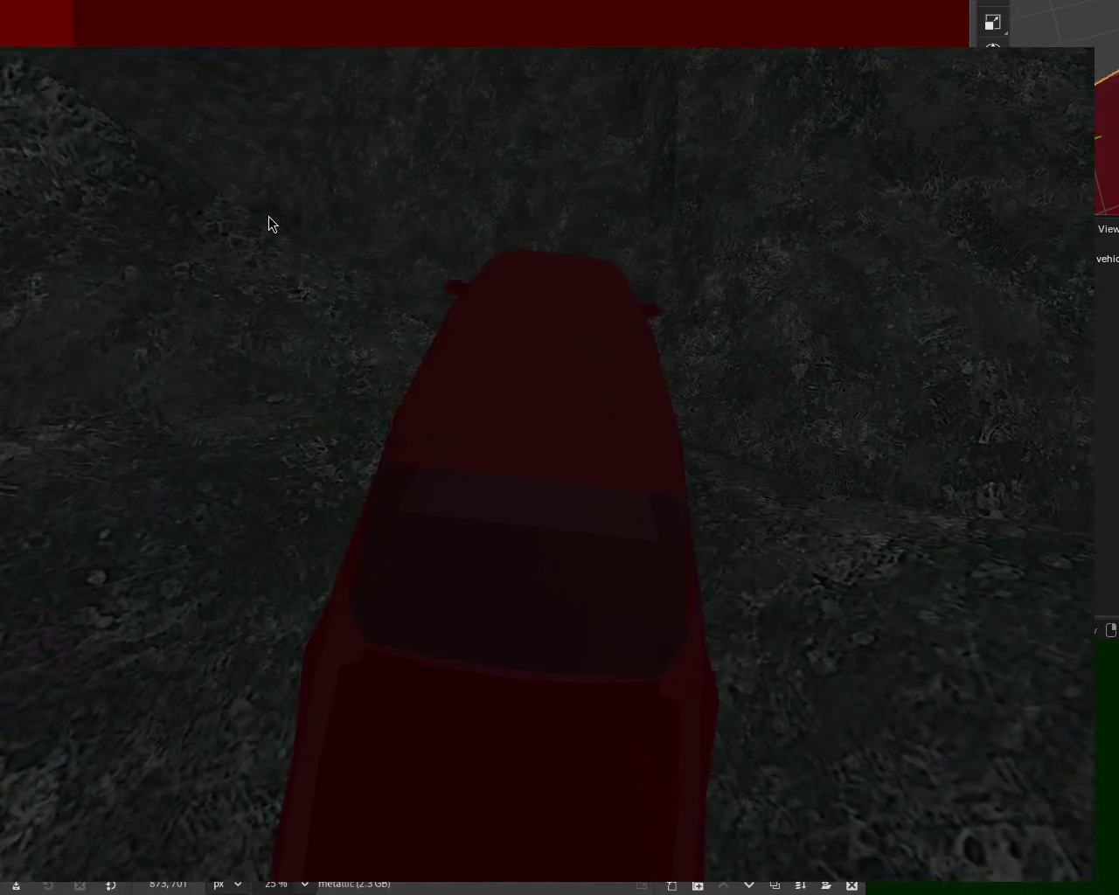
key("Up")
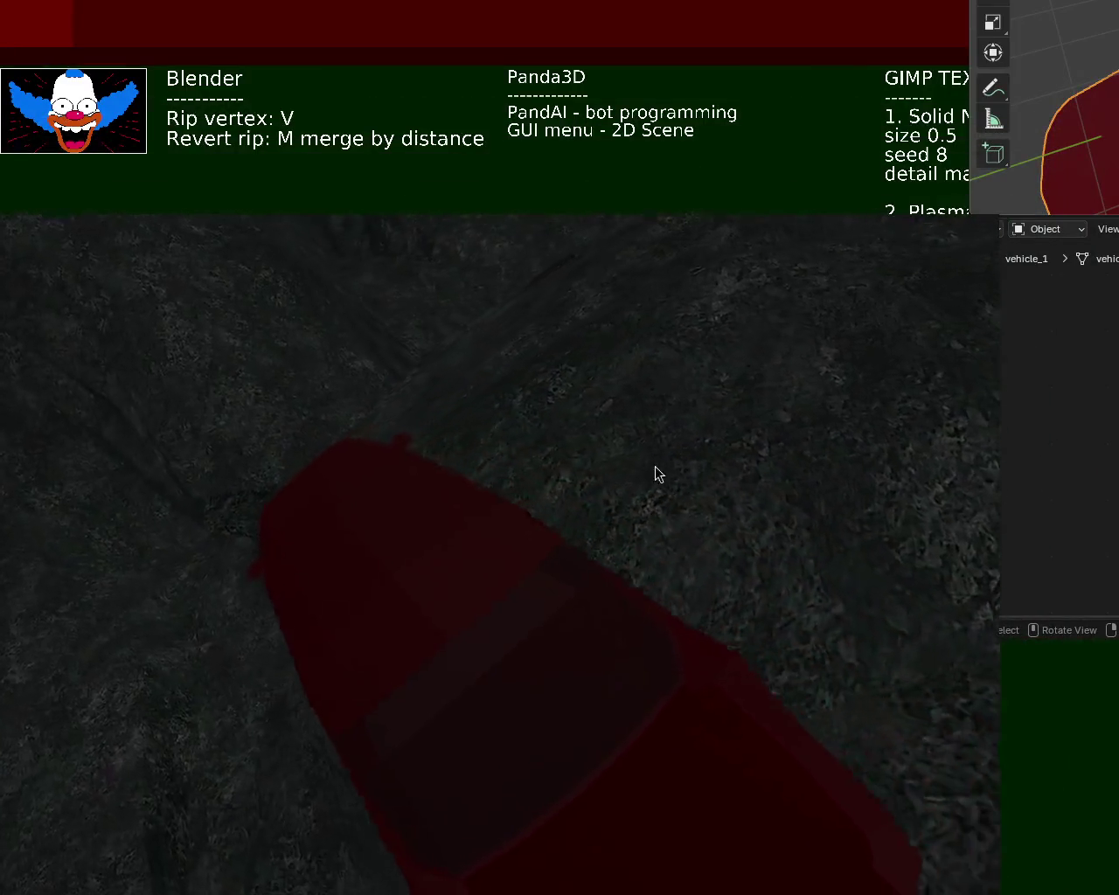
Step: Bring the Blender editor to the front behind the running game
left_click(1012, 463)
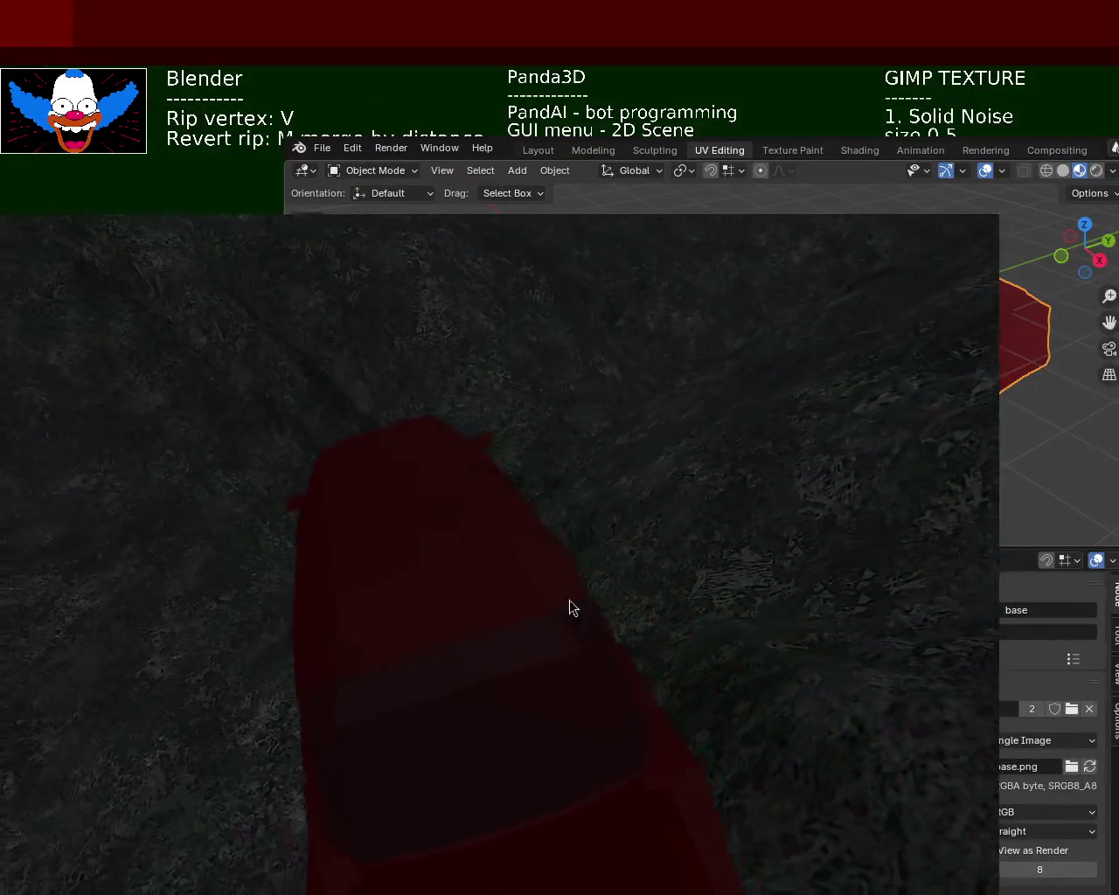
Step: Quit the running game with Esc and switch from Blender to GIMP's texture window
key("Escape")
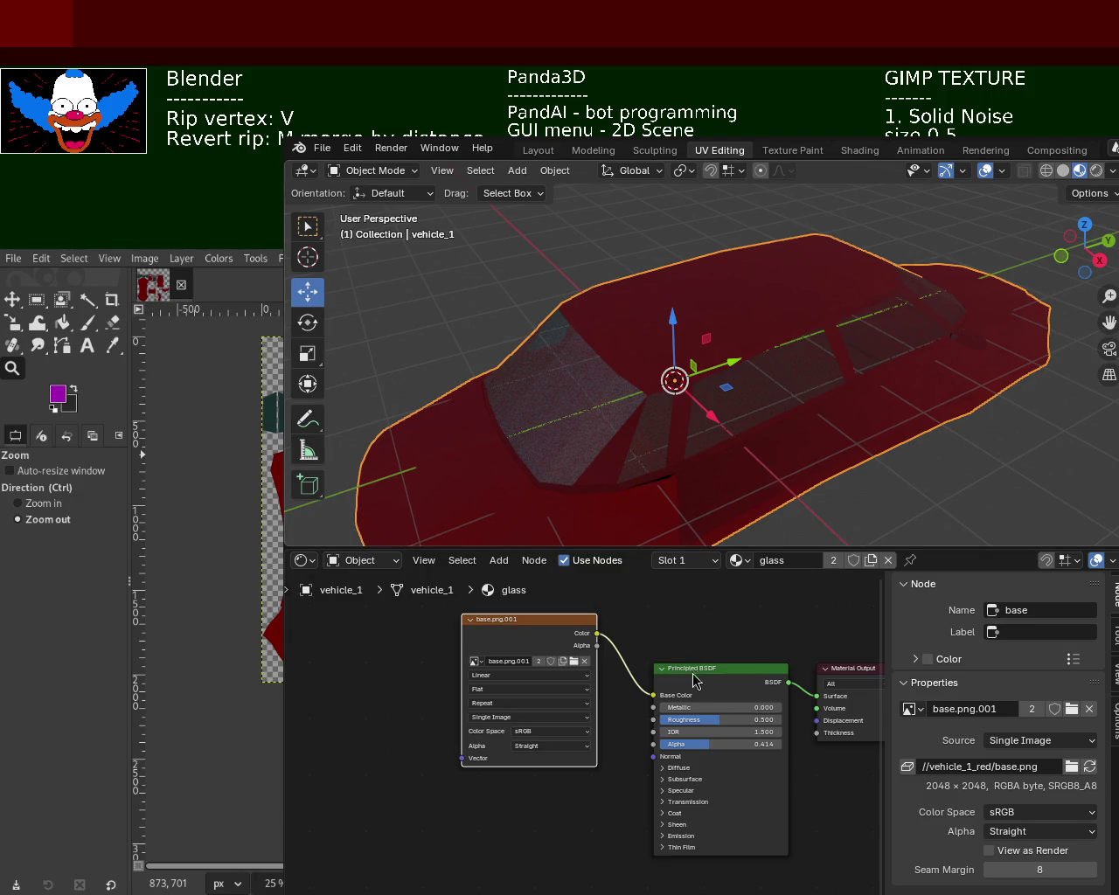
key("alt+Tab")
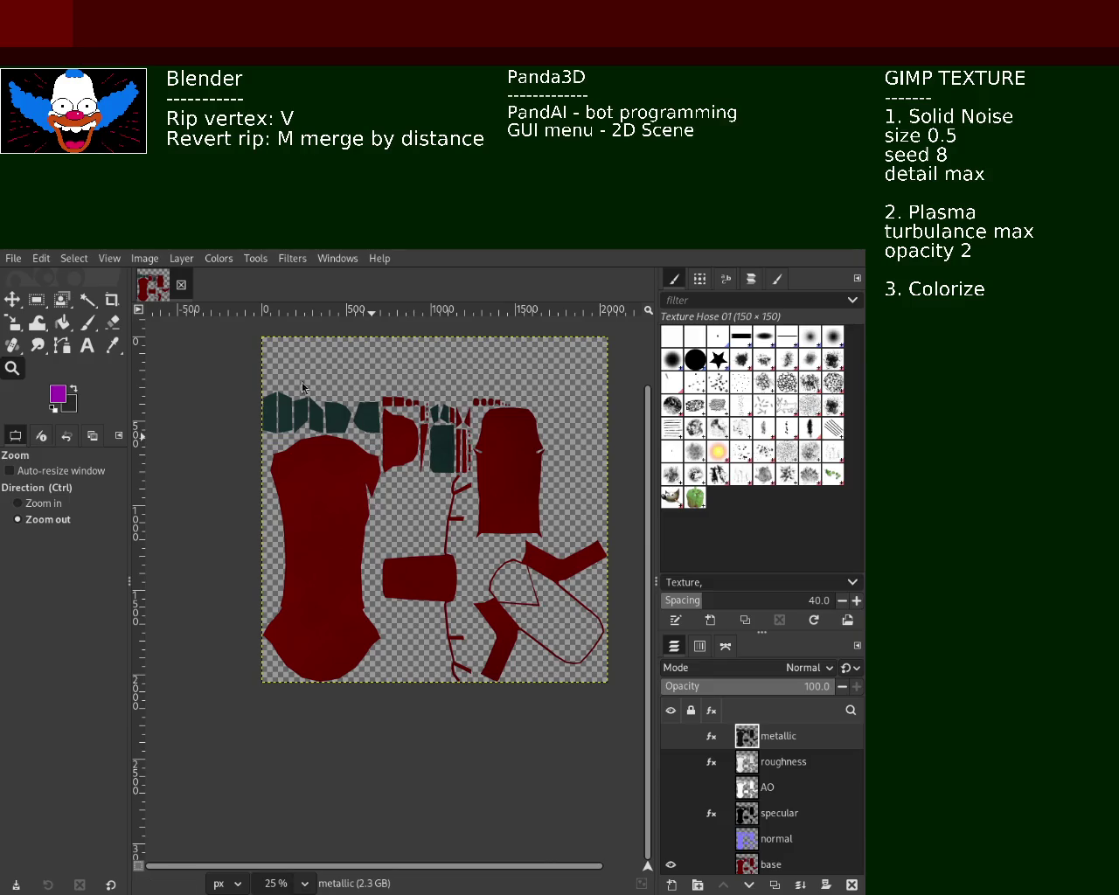
Step: Save the vehicle texture image in GIMP with Ctrl+S
key("ctrl+s")
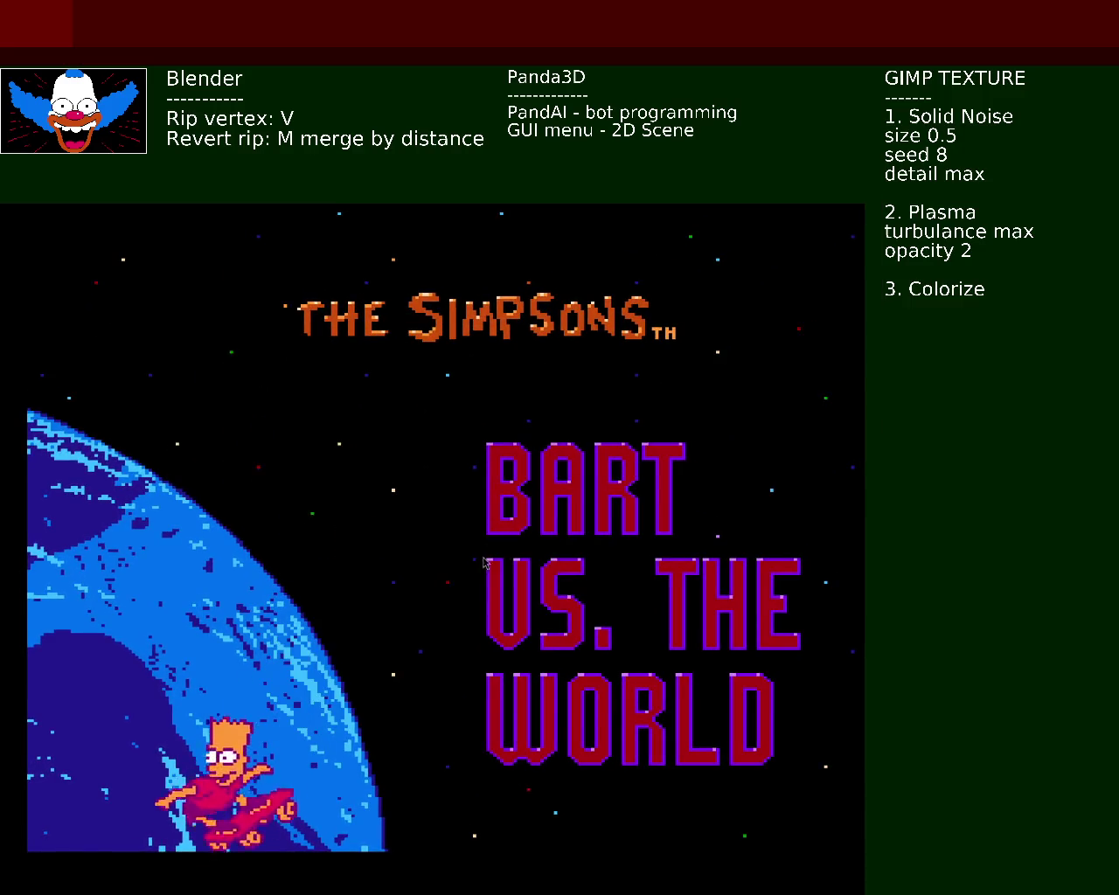
Step: Start the game and run Bart along the ship, jumping toward the diamond and the orange crate
key("Return")
key("Return")
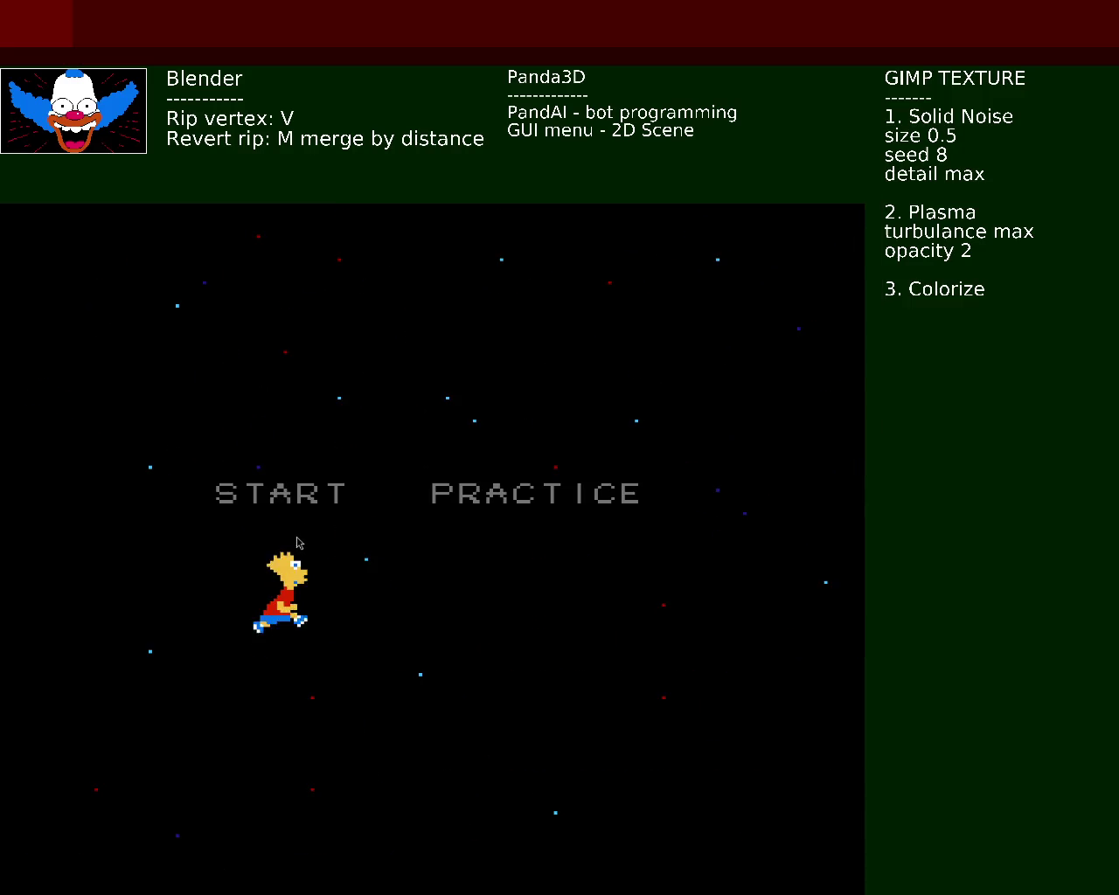
key("Return")
key("Right")
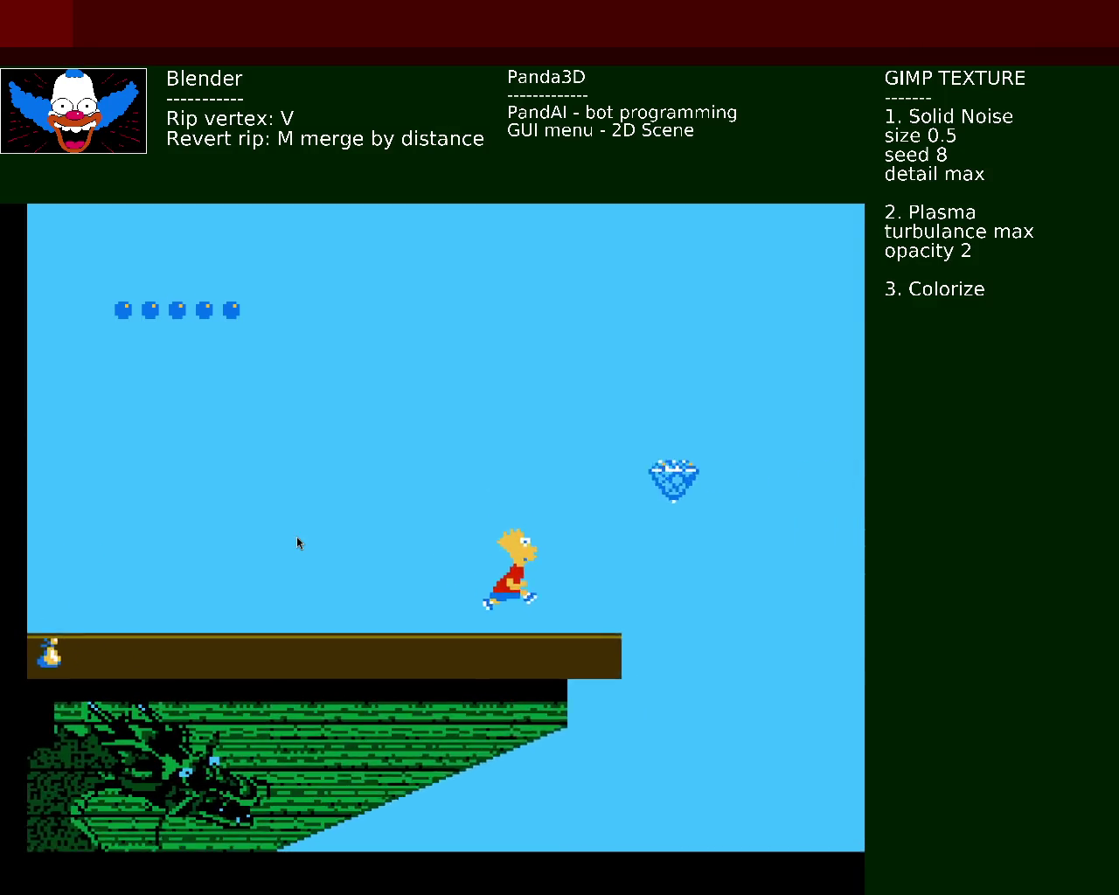
key("x")
key("Left")
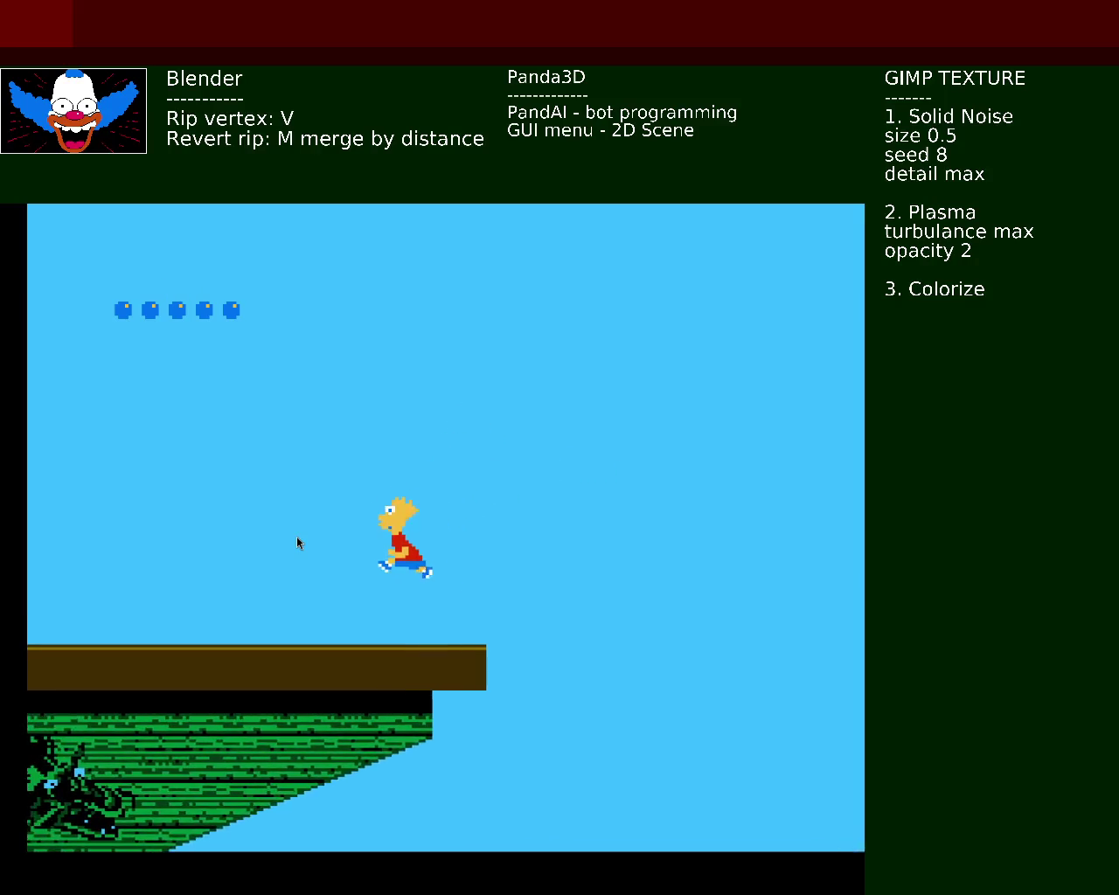
key("Left")
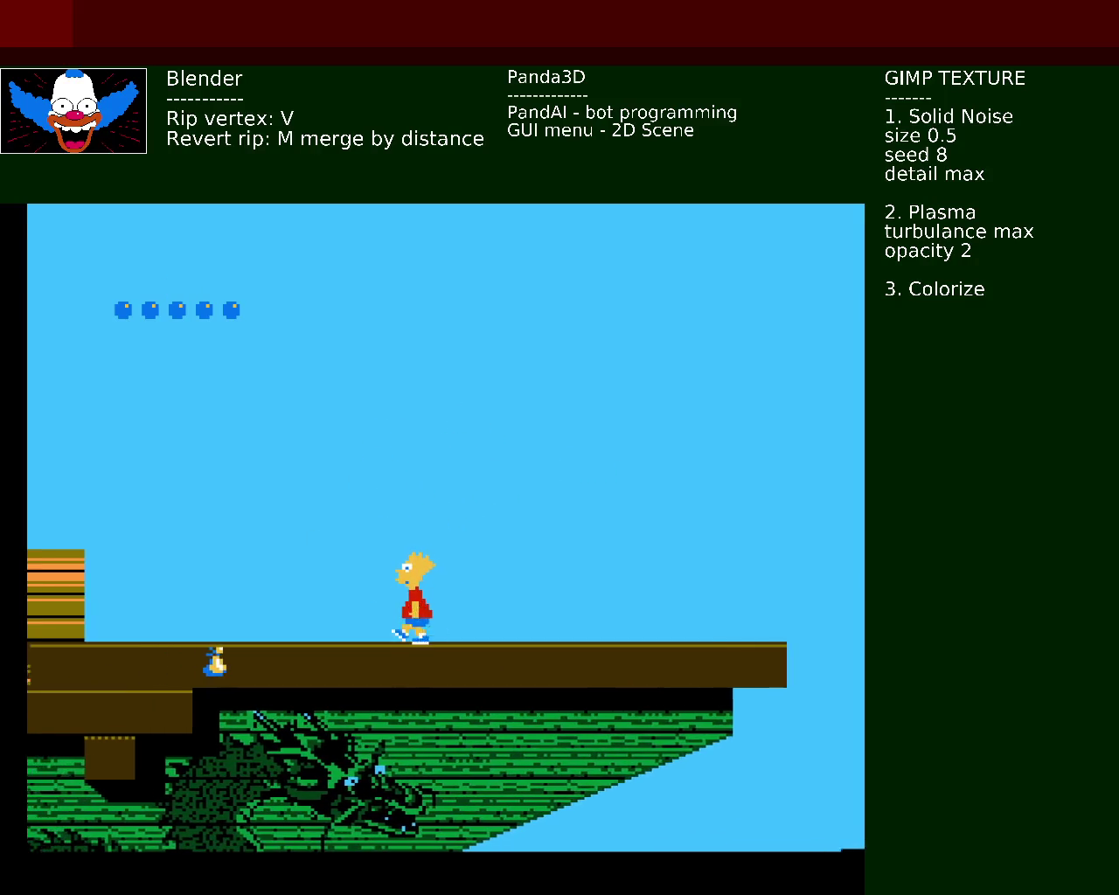
key("x")
key("Right")
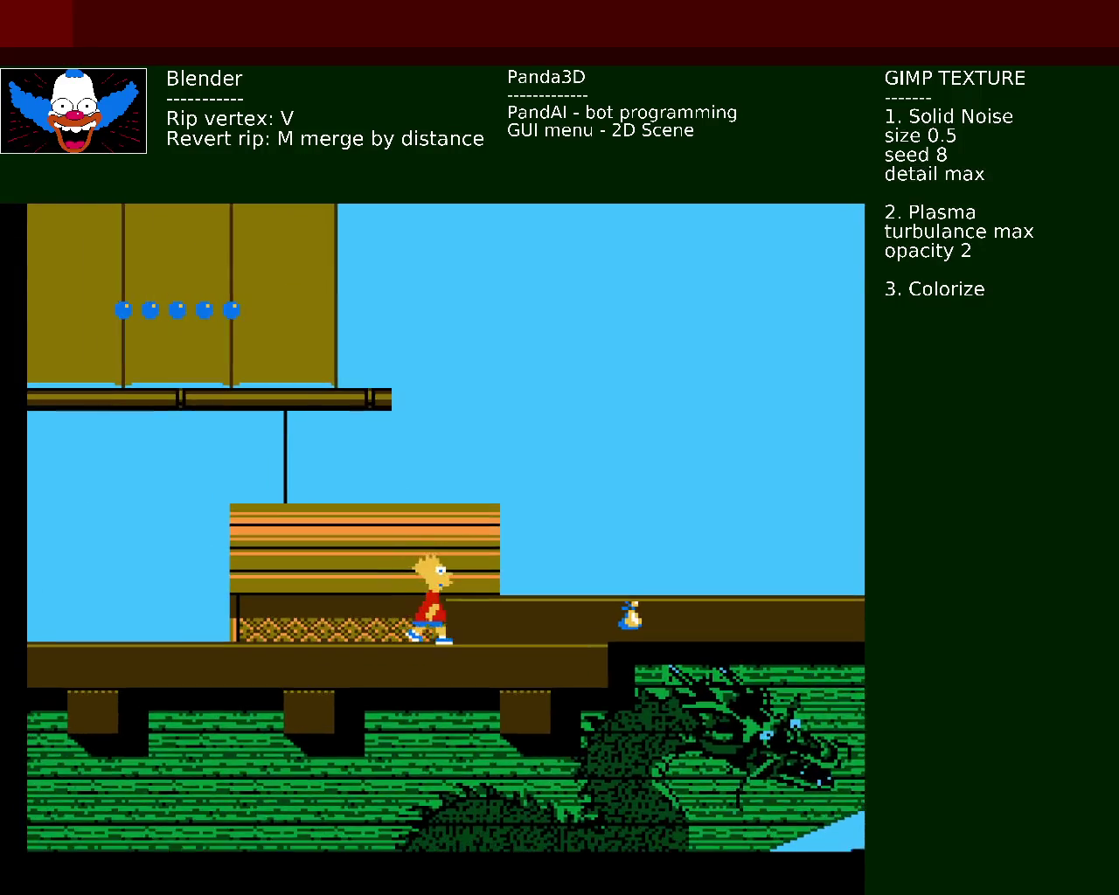
key("x")
Step: Jump Bart onto the cabin, throw a red ball, and leap left off the upper deck
key("Left")
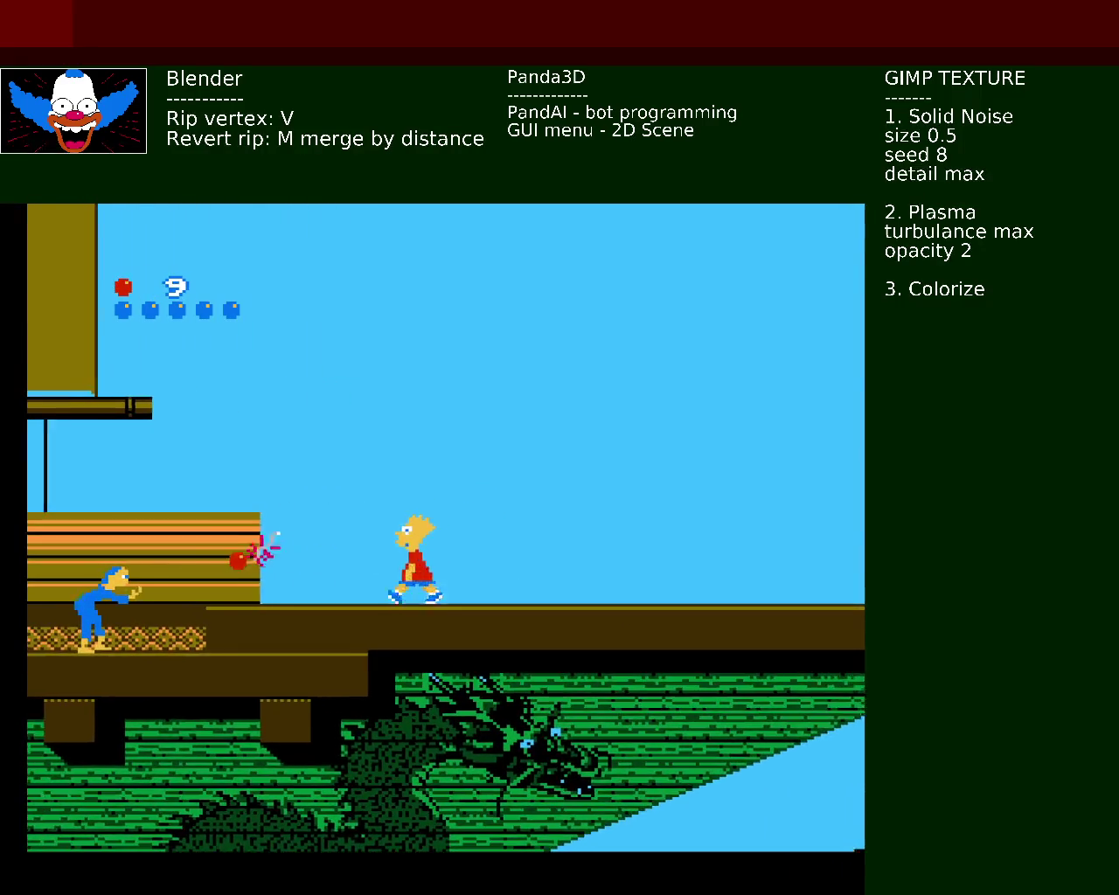
key("x")
key("Left")
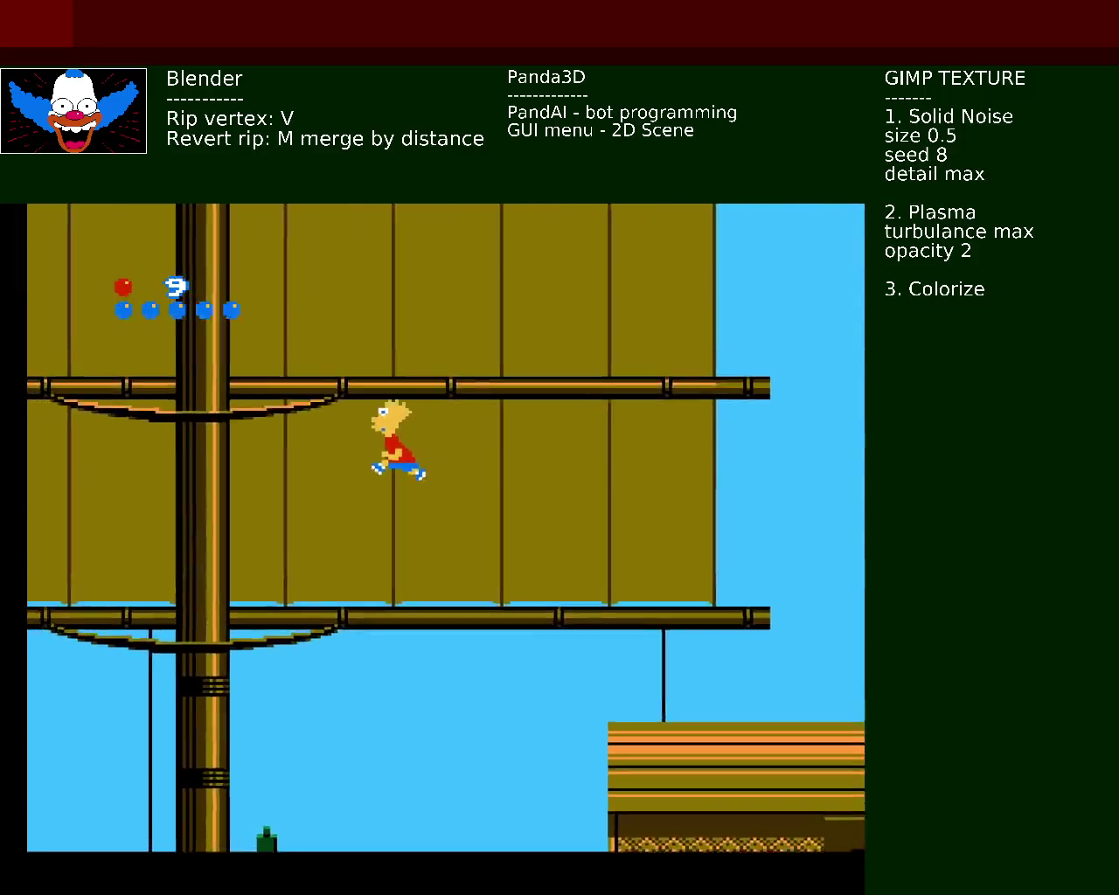
key("z")
key("Left")
key("x")
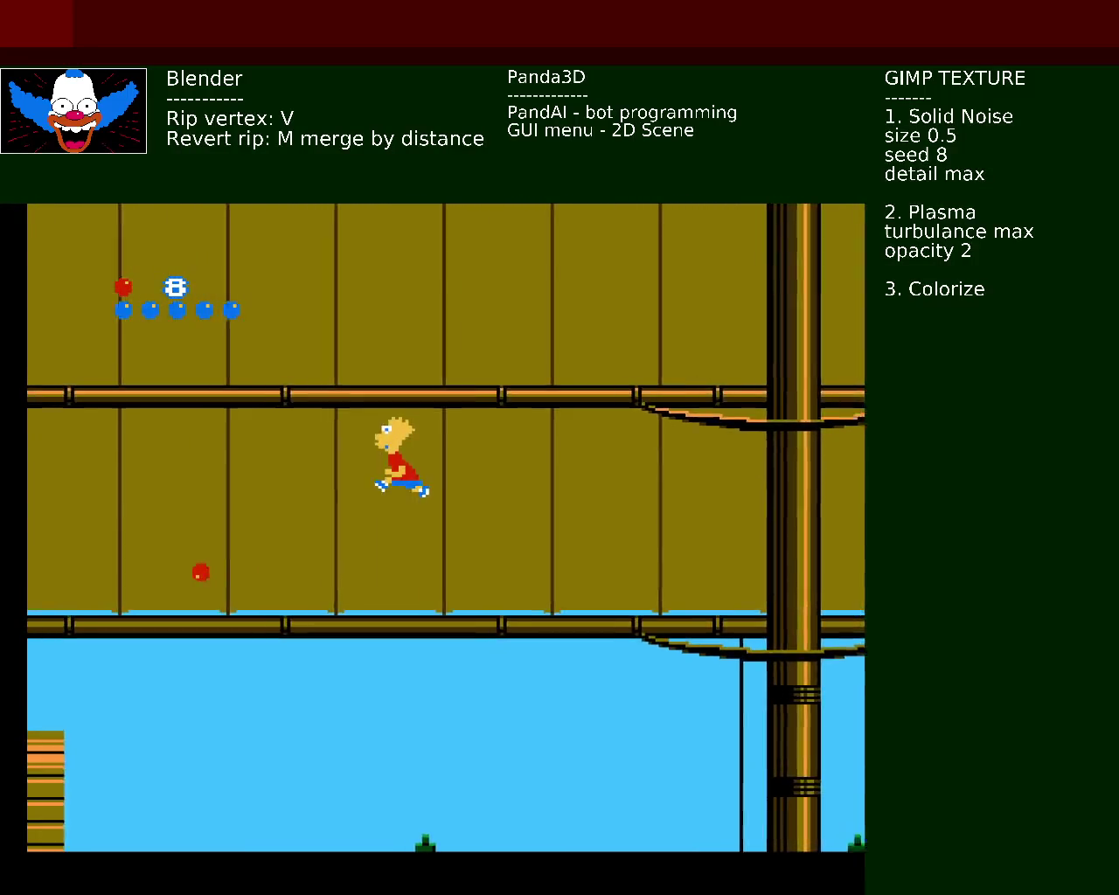
key("Left")
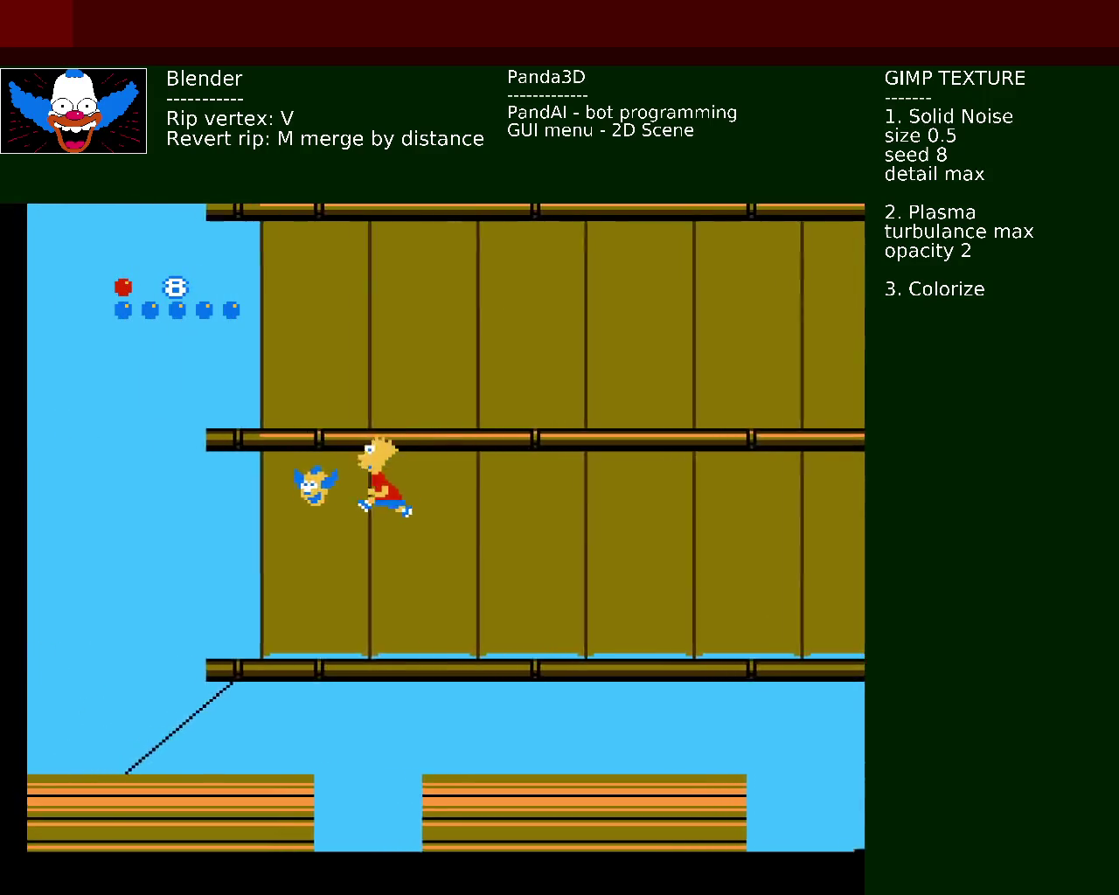
Step: Steer Bart onto the mast and climb up toward the next yard
key("Left")
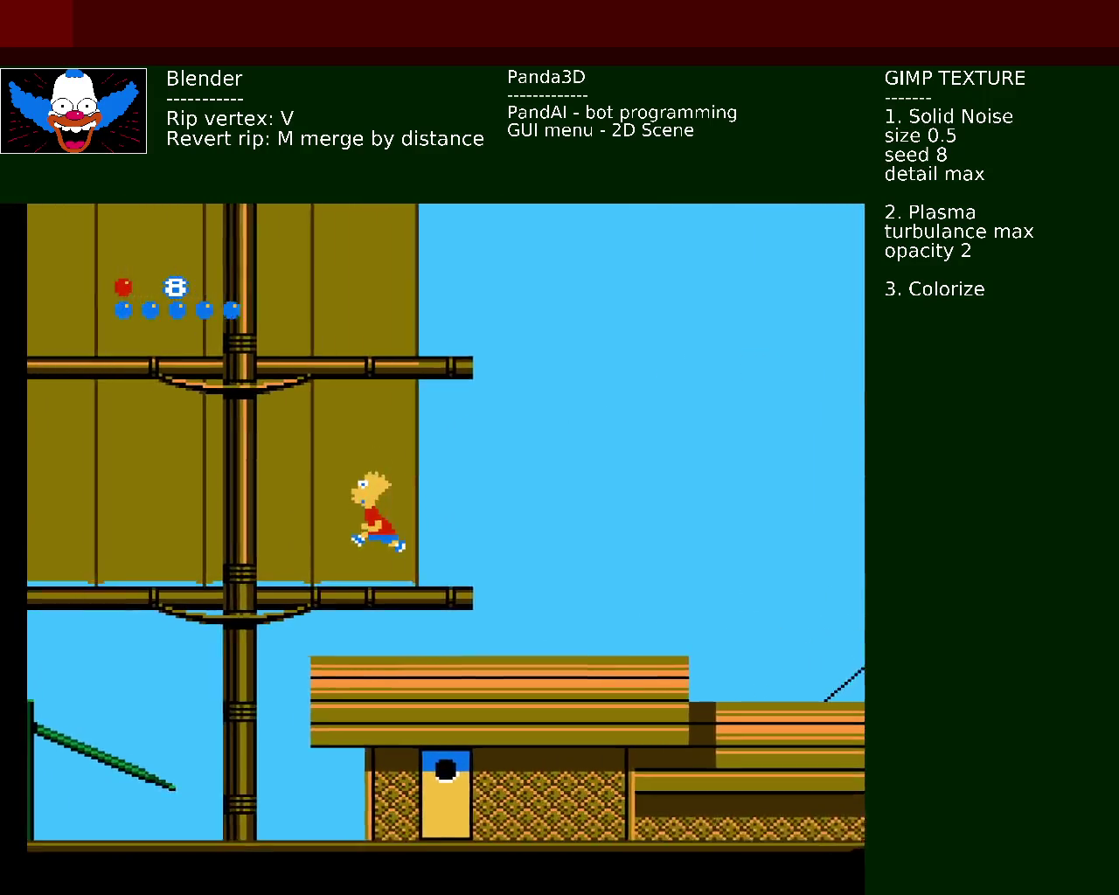
key("Up")
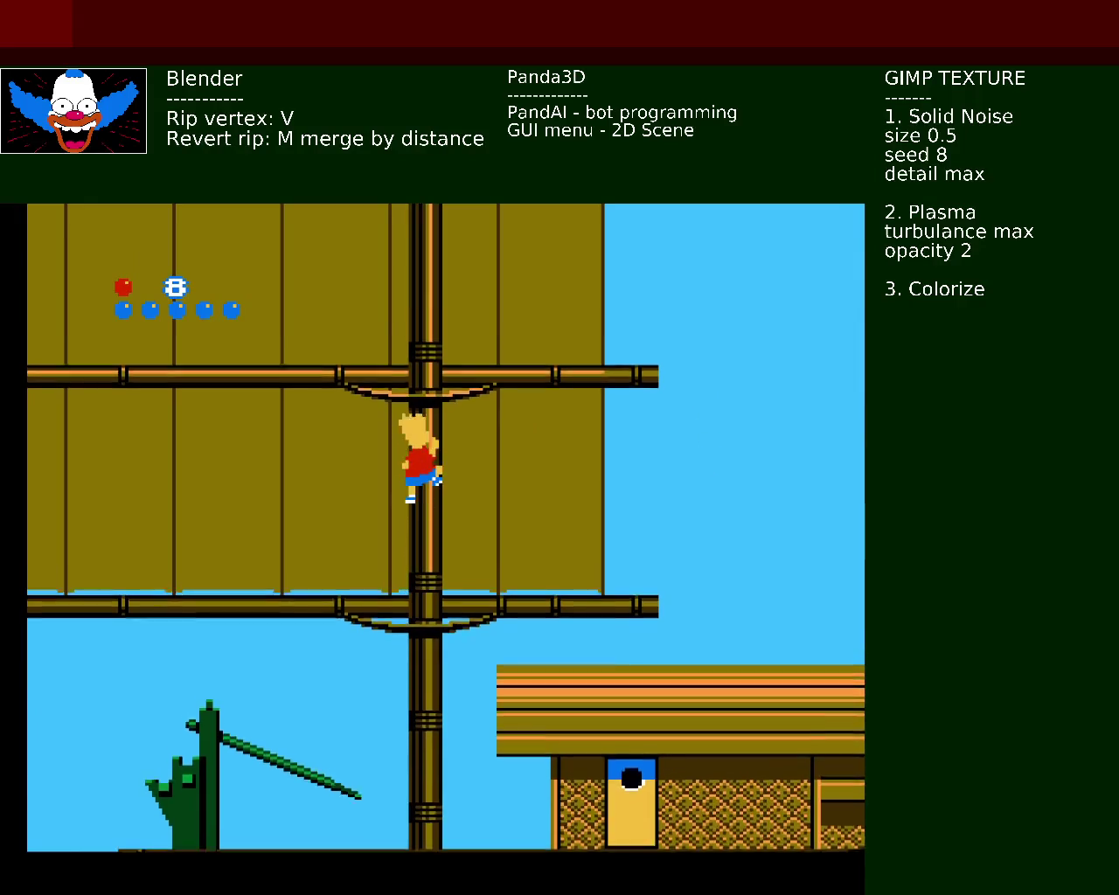
key("Up")
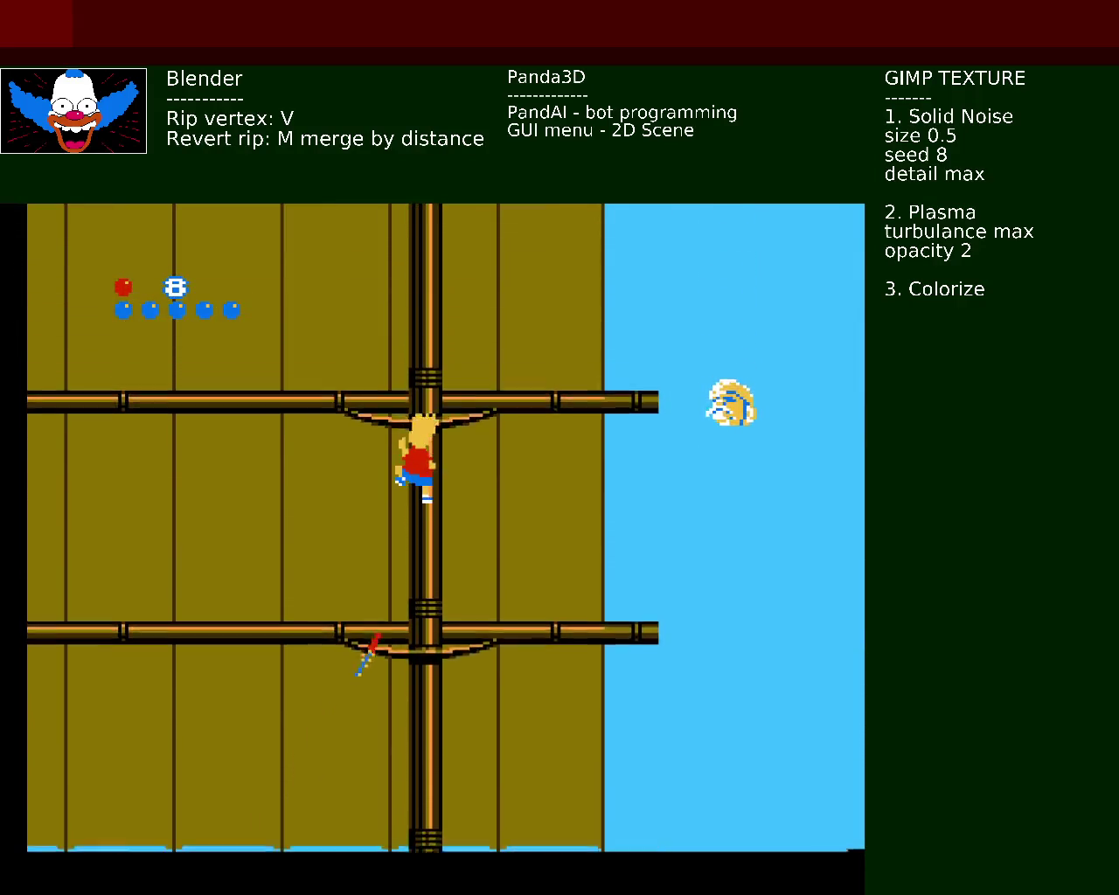
key("Up")
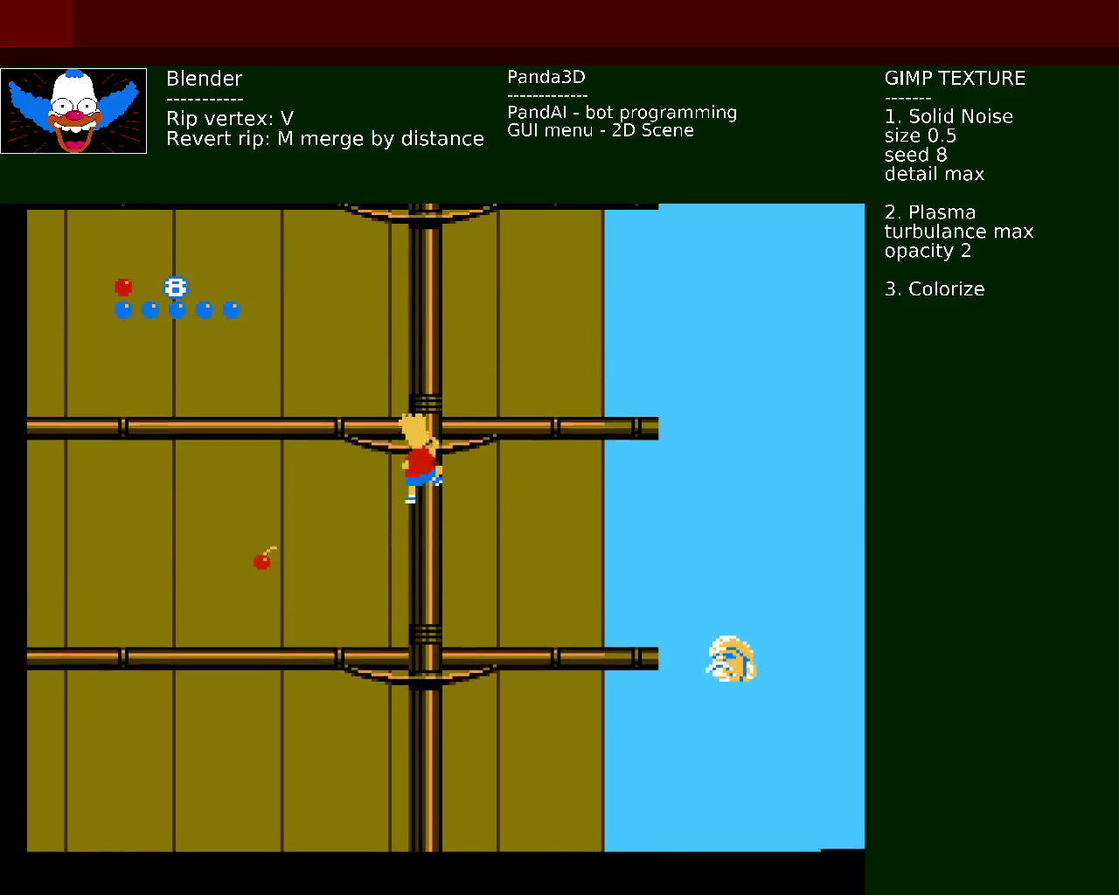
key("Up")
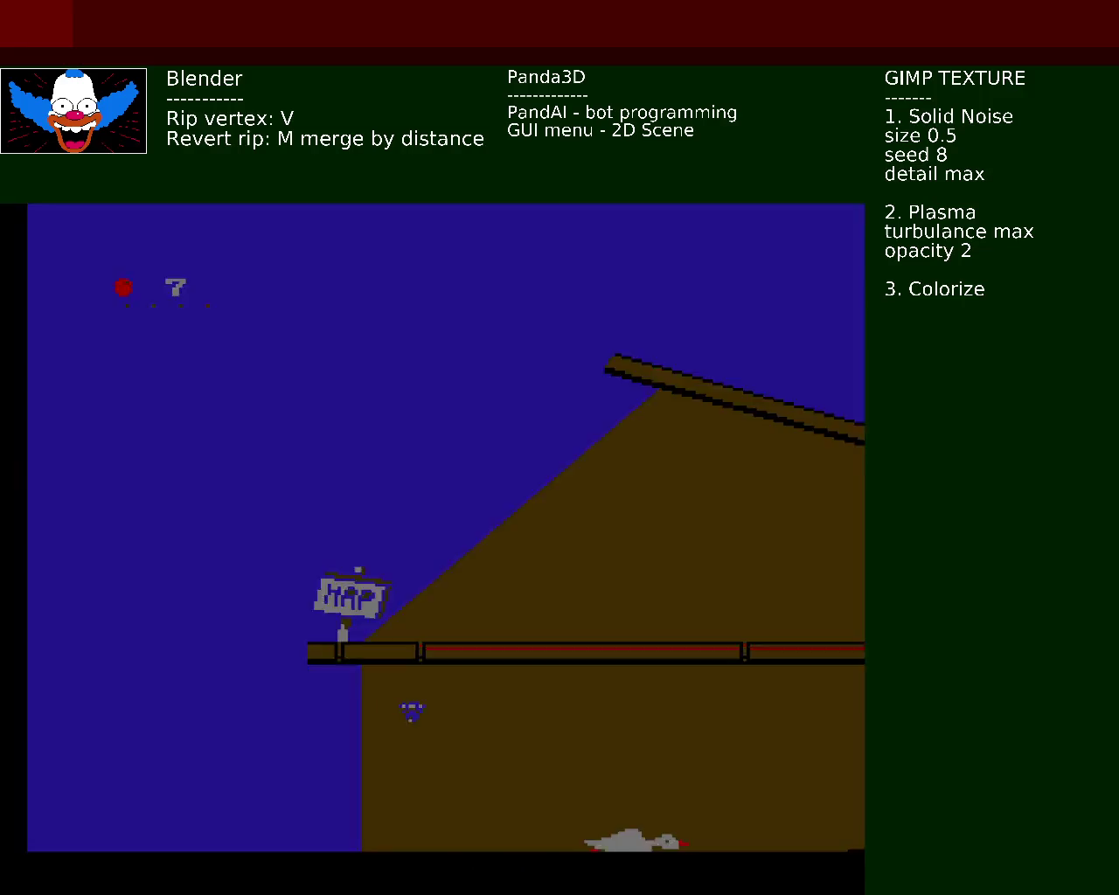
Step: Start the Great Wall level from the China map
key("Return")
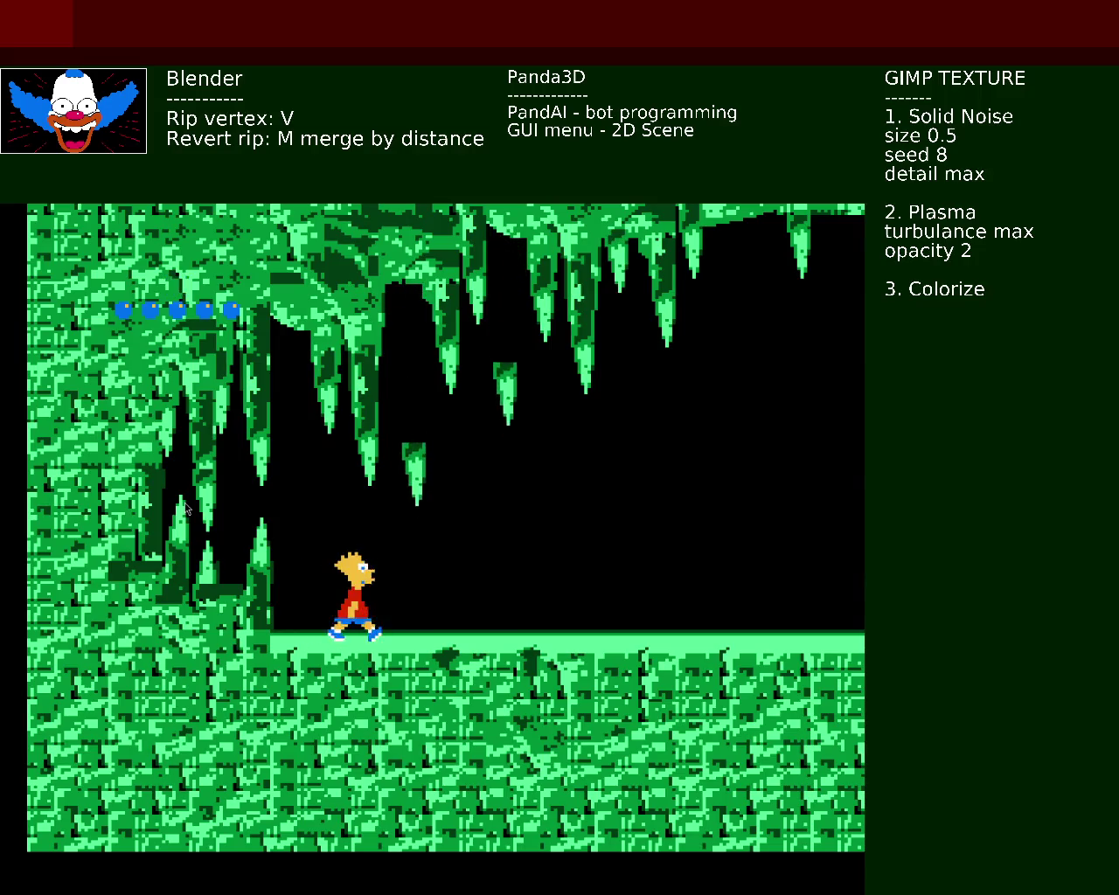
Step: Walk Bart right through the cave and jump the first gap onto the middle platform
key("Right")
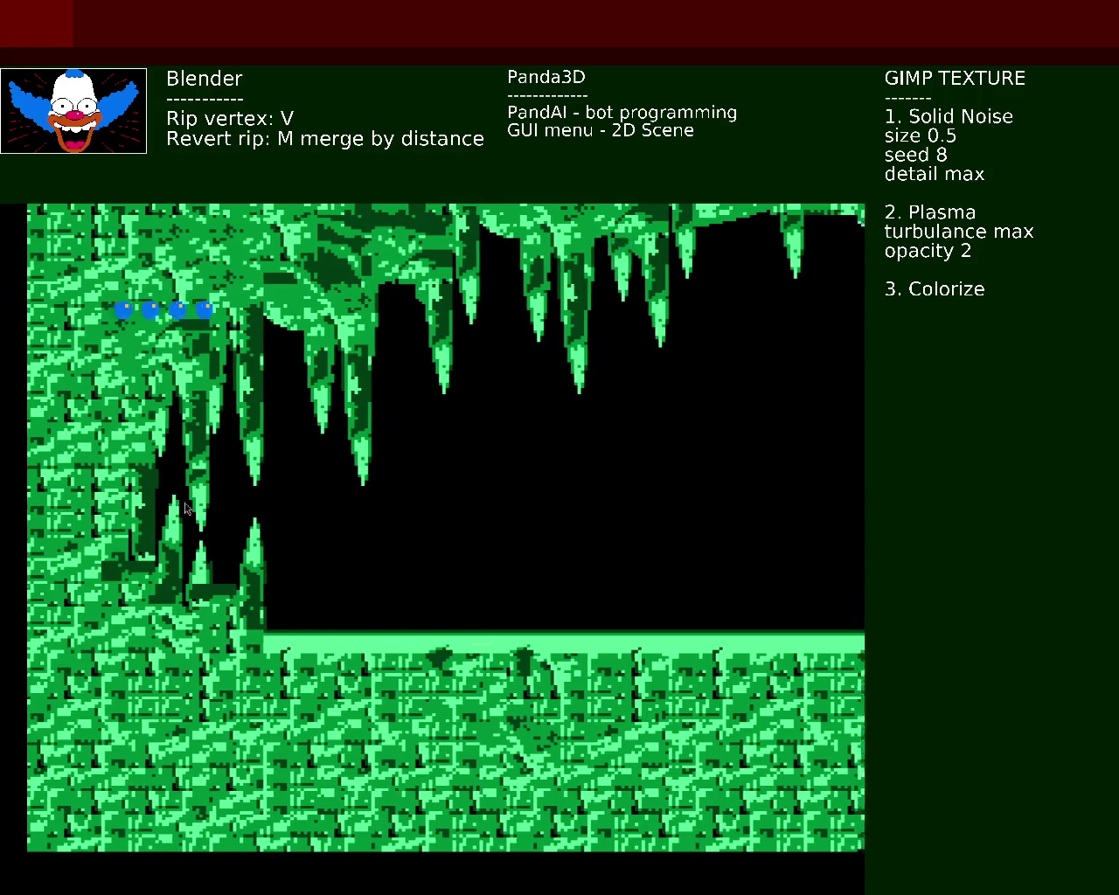
key("Right")
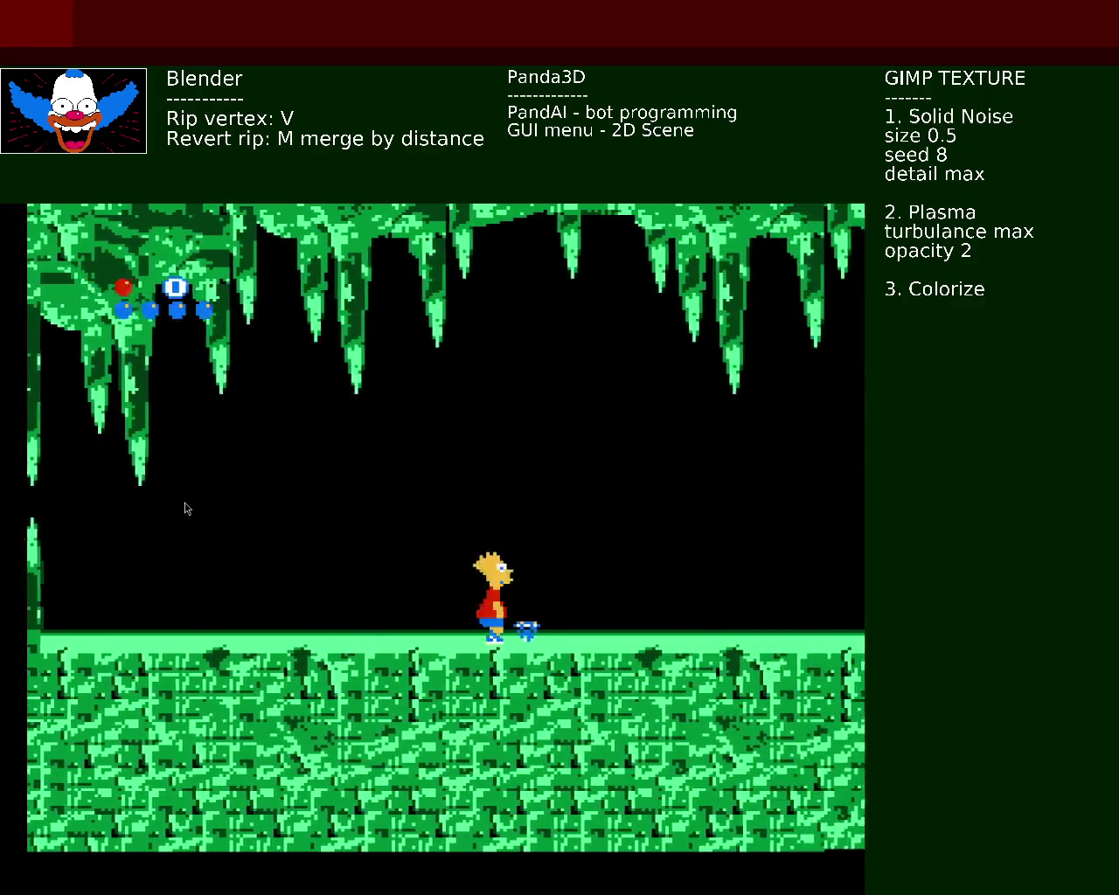
key("Right")
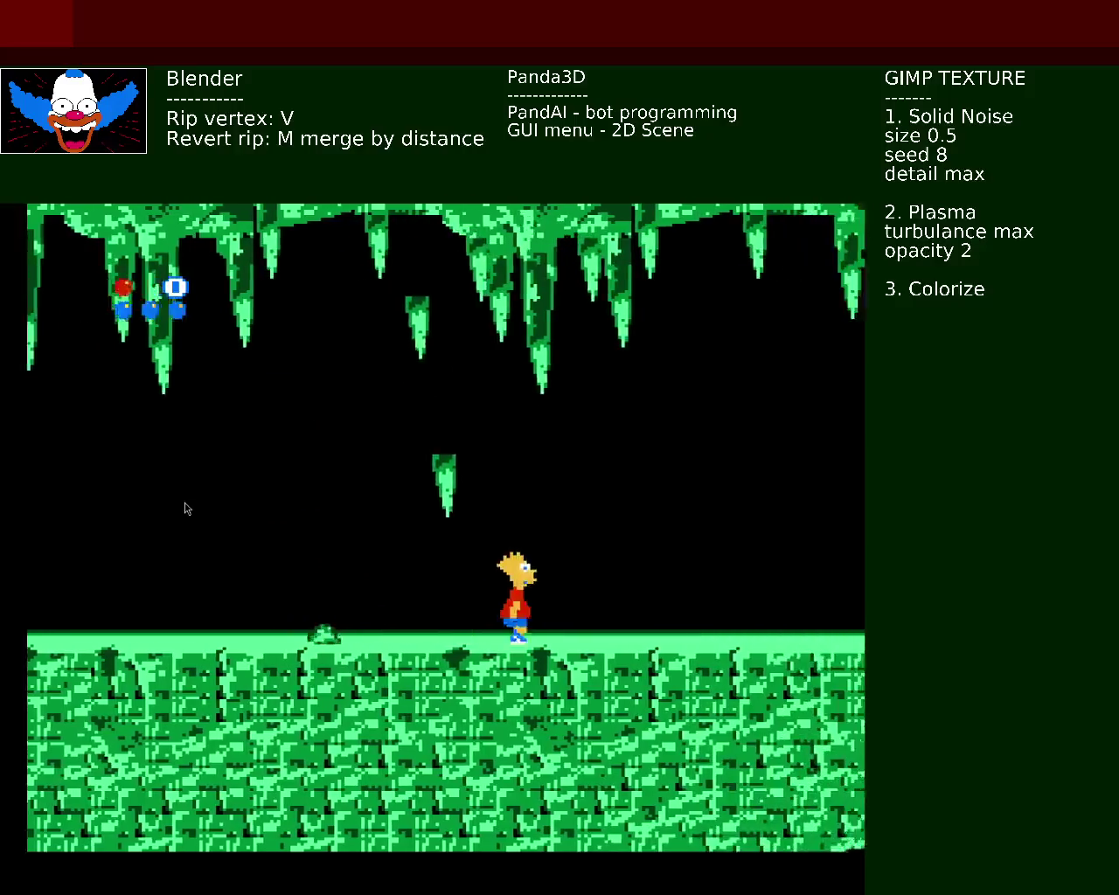
key("Right")
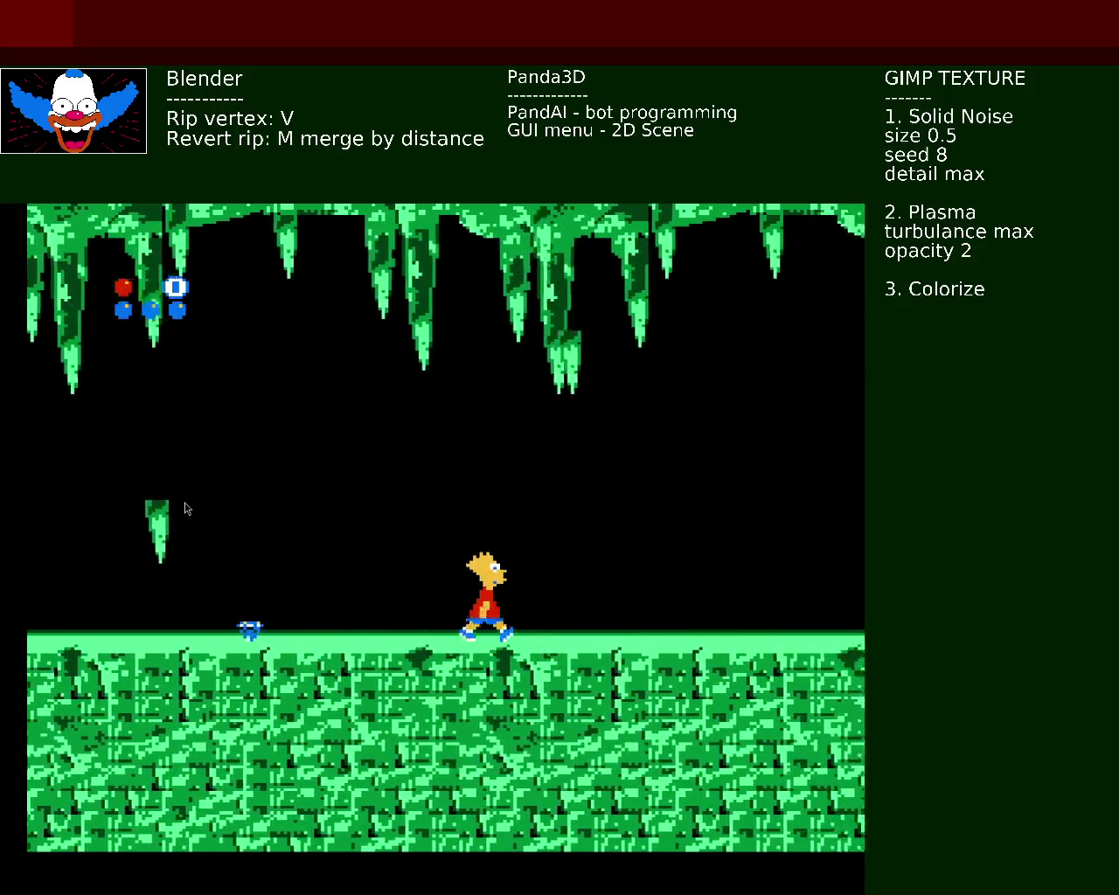
key("Right")
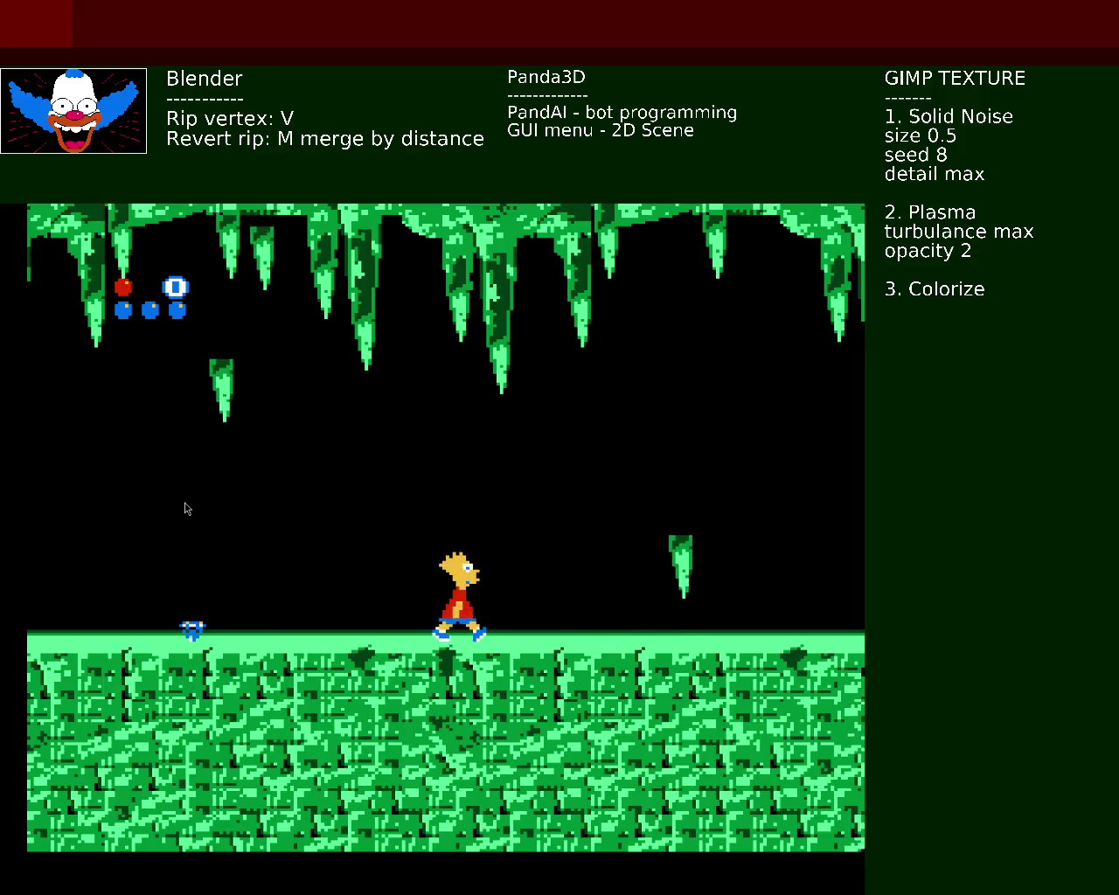
key("Right")
key("z")
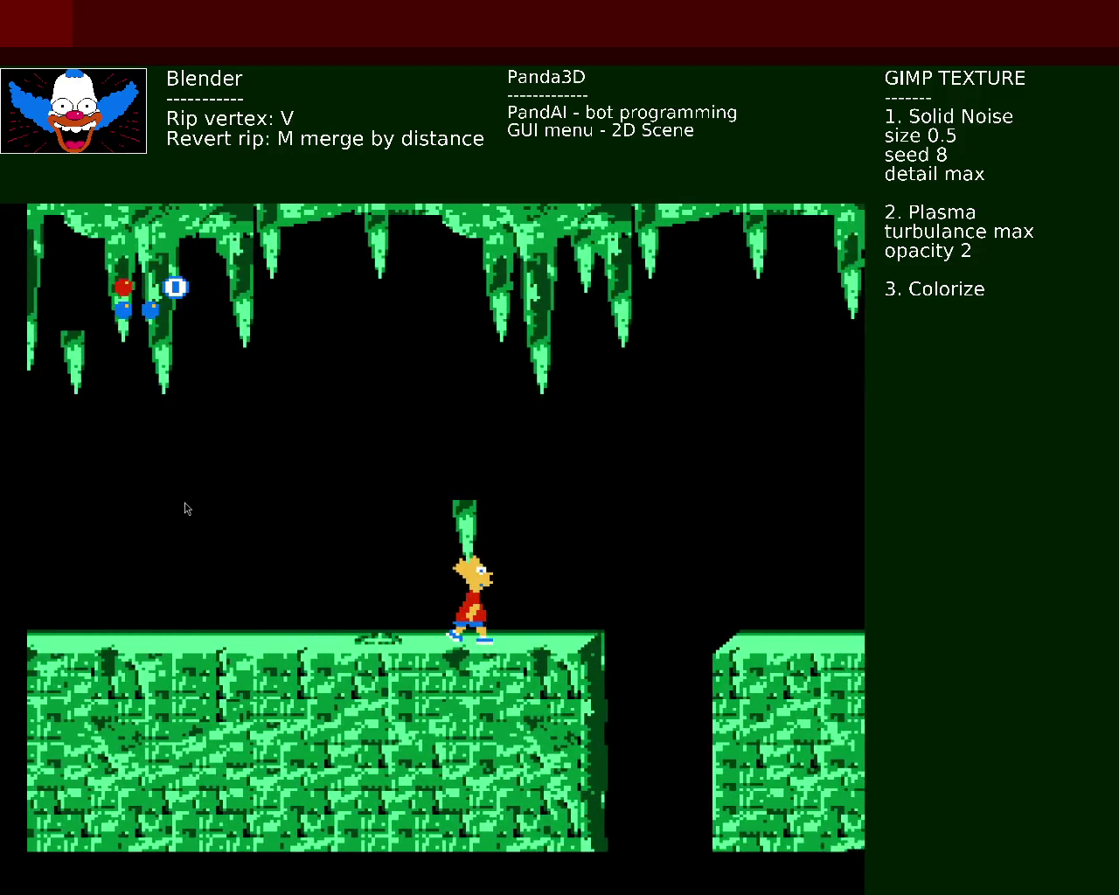
key("Right")
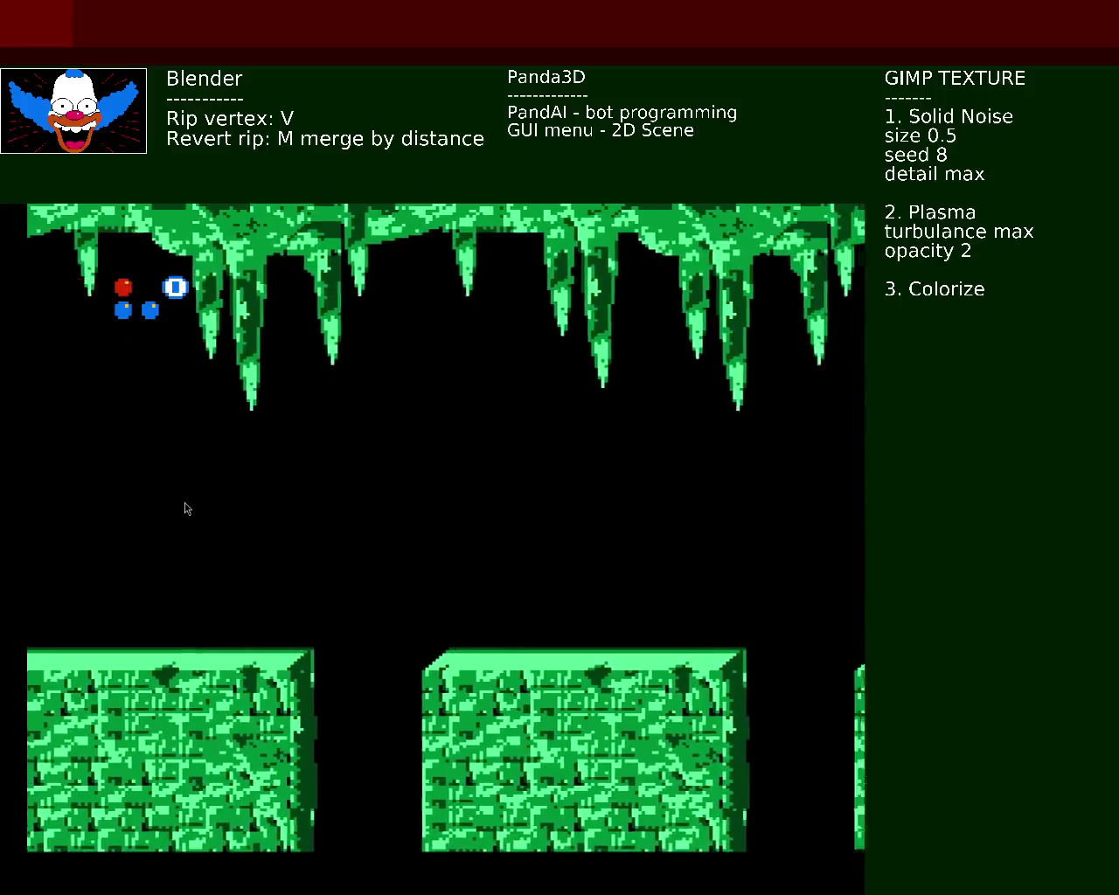
key("Right")
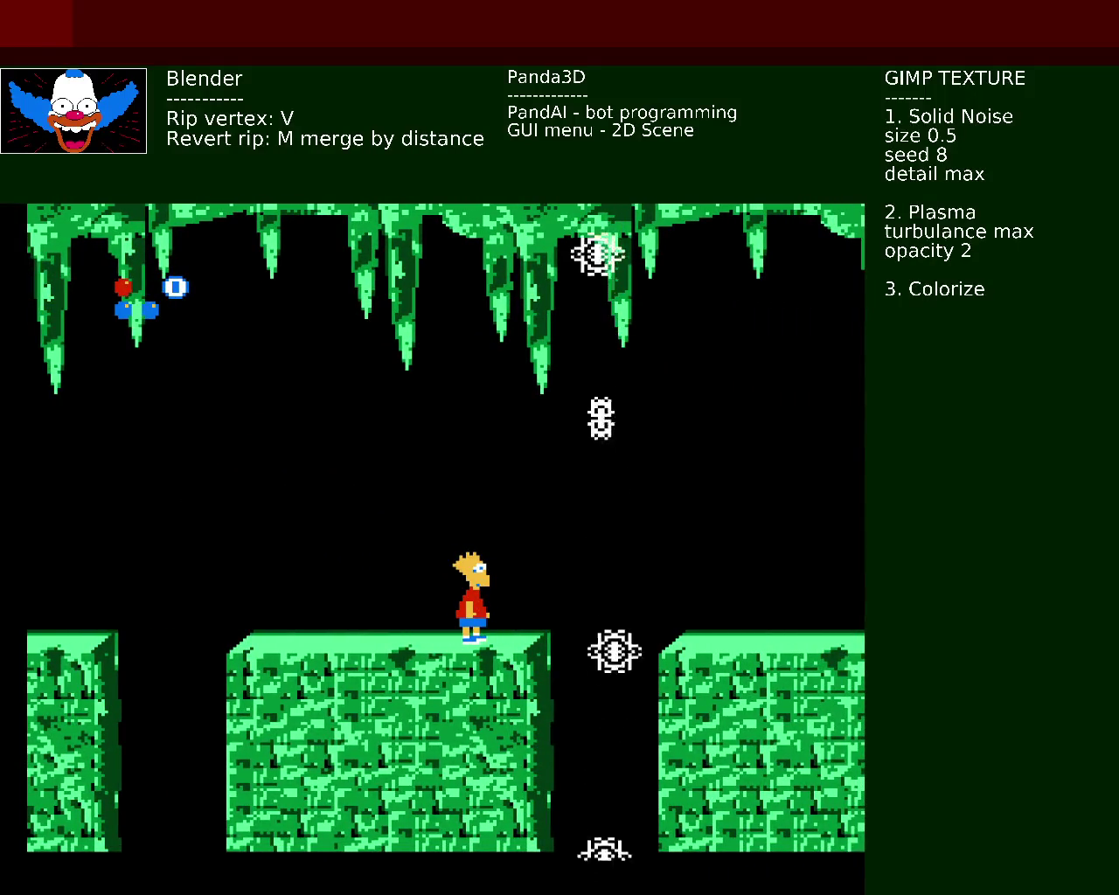
Step: Jump Bart over the next gaps onto the following platform and across the pit
key("Right")
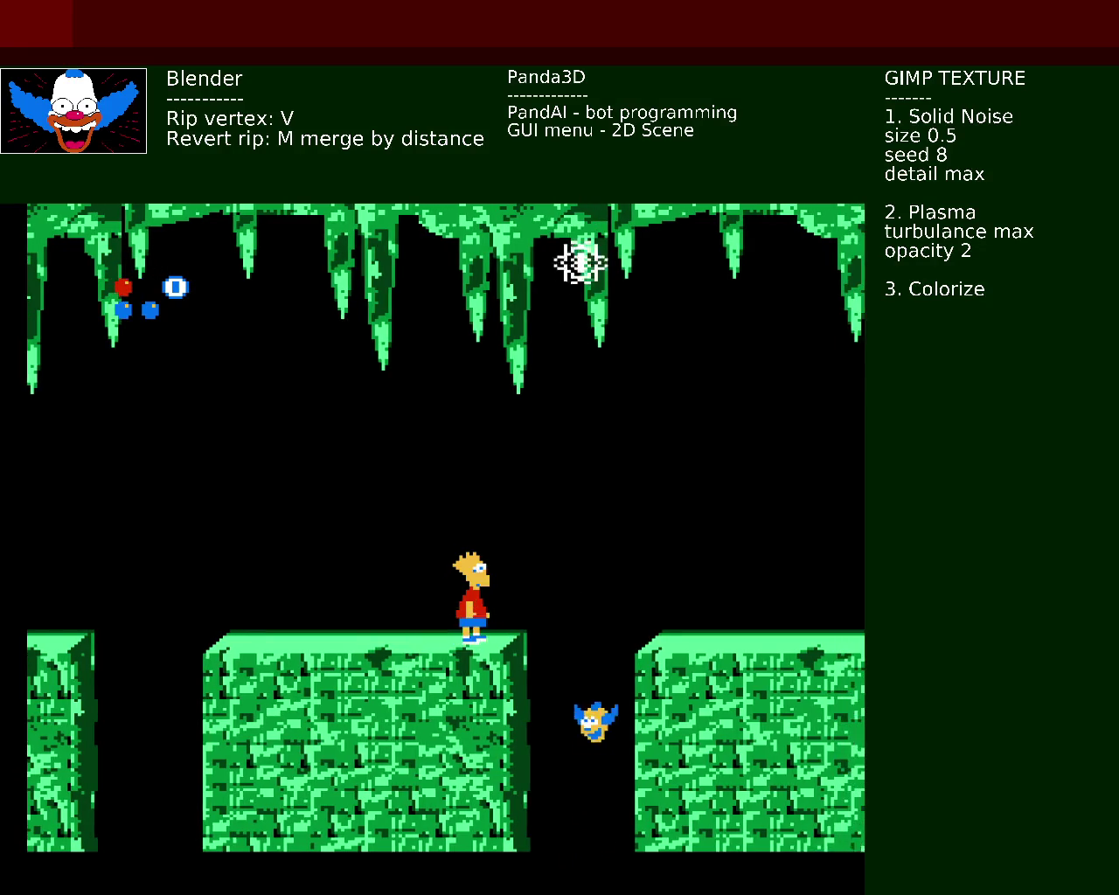
key("z")
key("Right")
key("z")
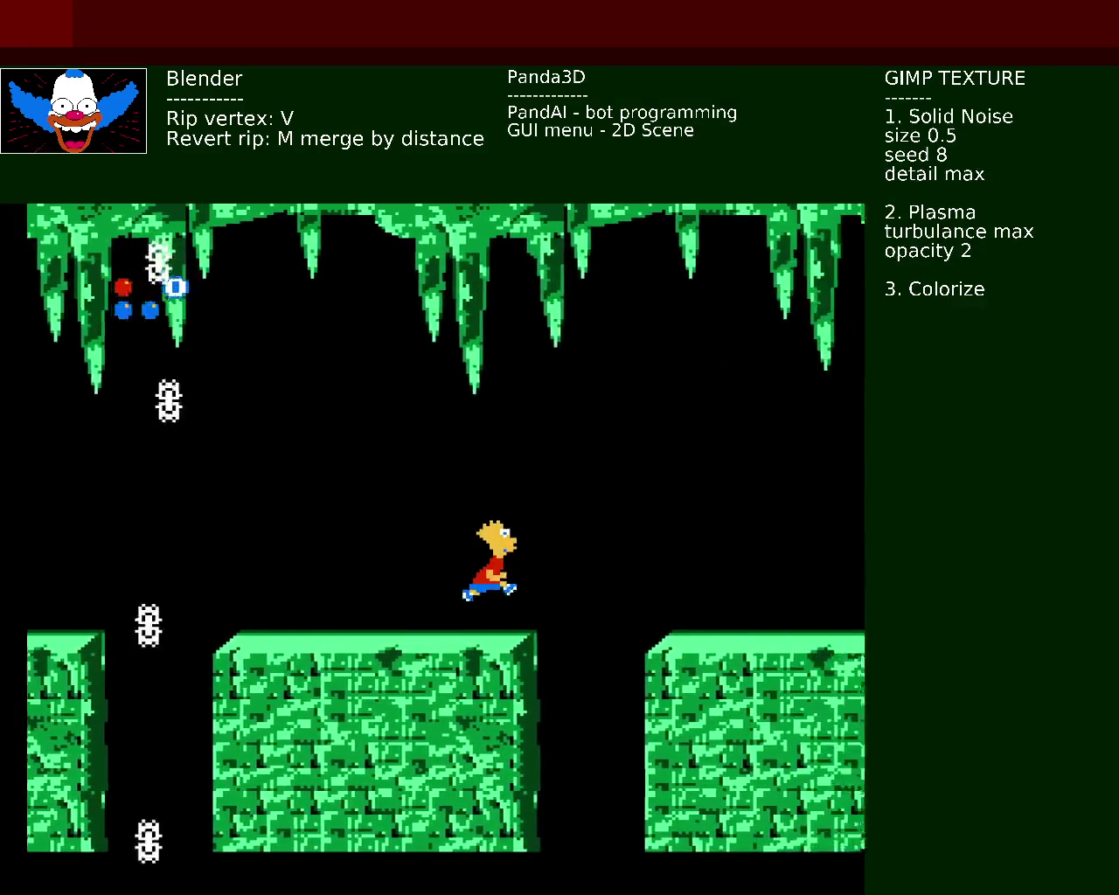
key("Right")
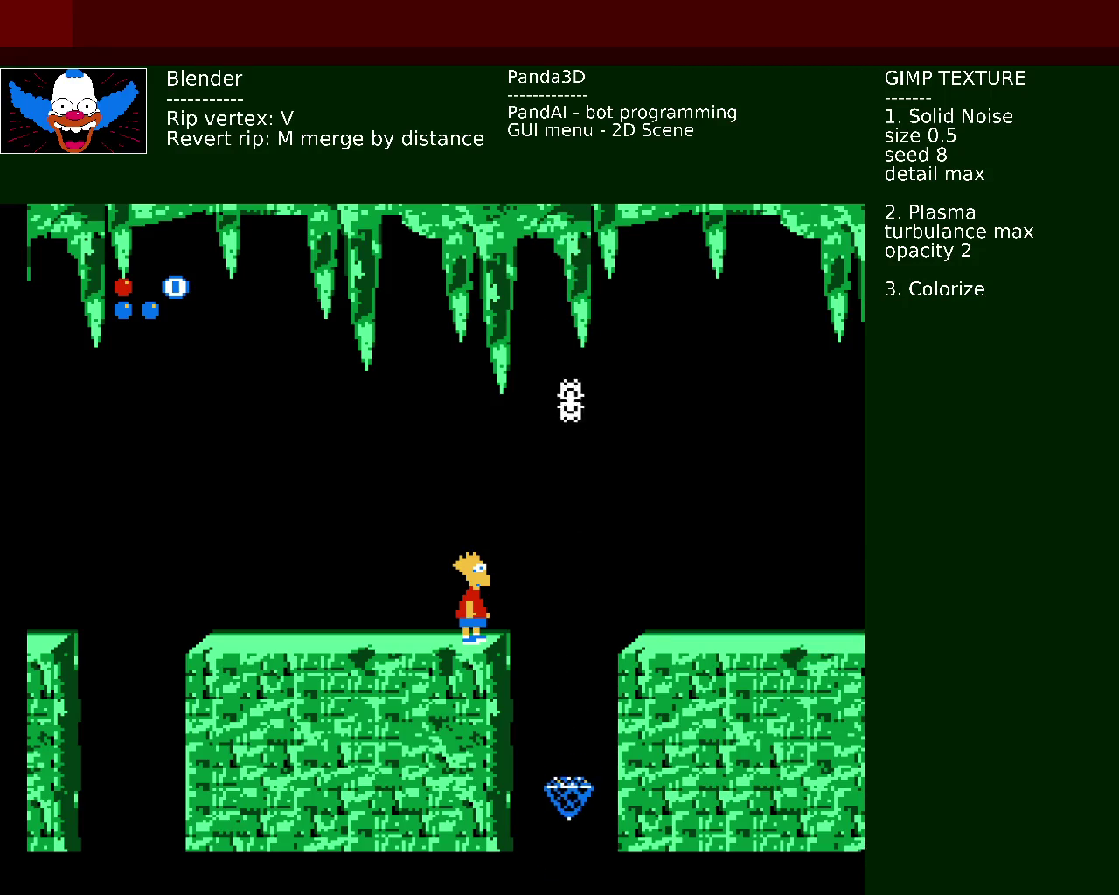
key("Right")
Step: Jump Bart across the pit and floating platforms onto the big block to grab the item
key("x")
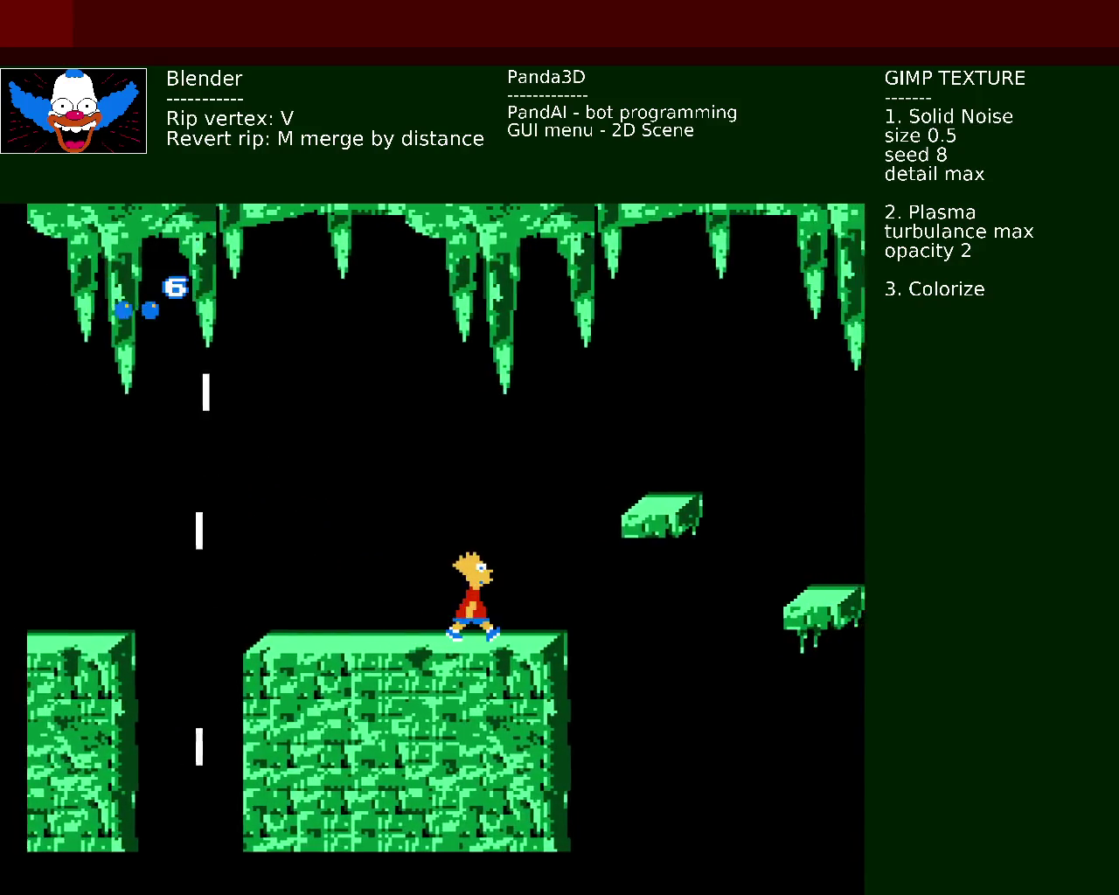
key("Right")
key("x")
key("x")
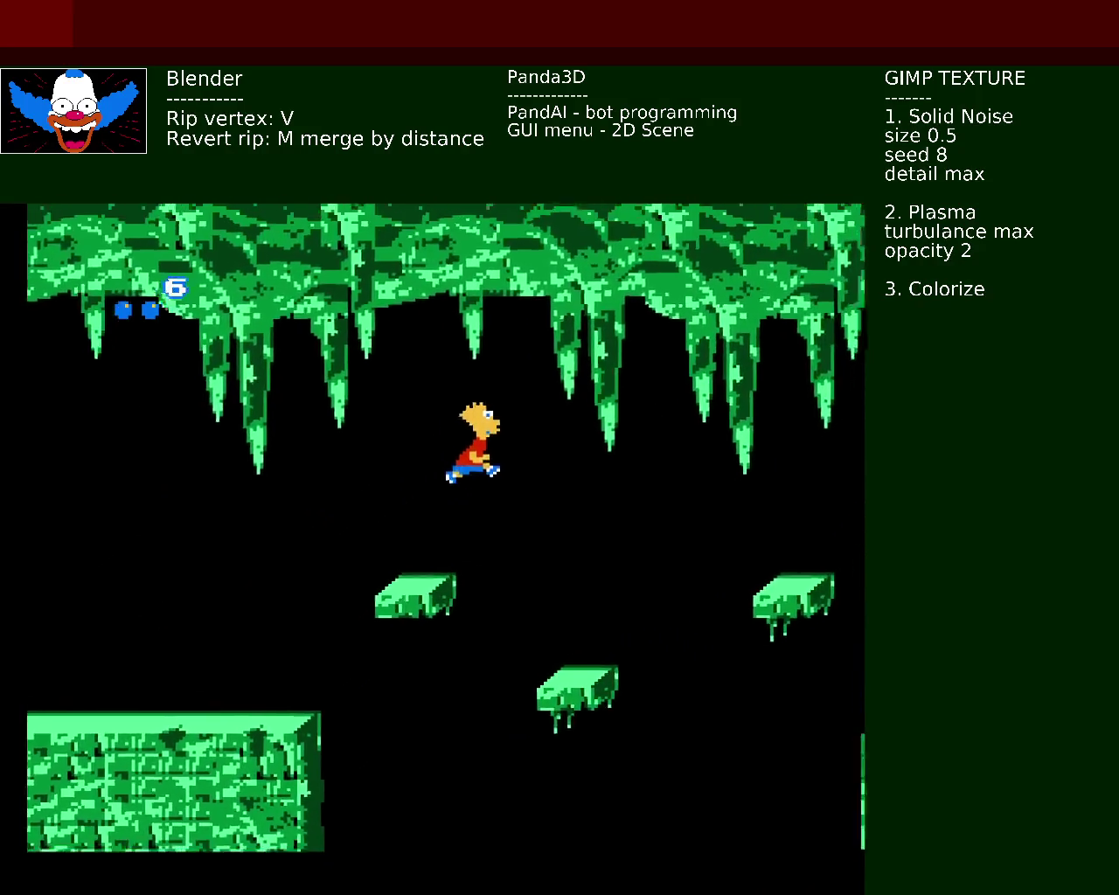
key("Right")
key("x")
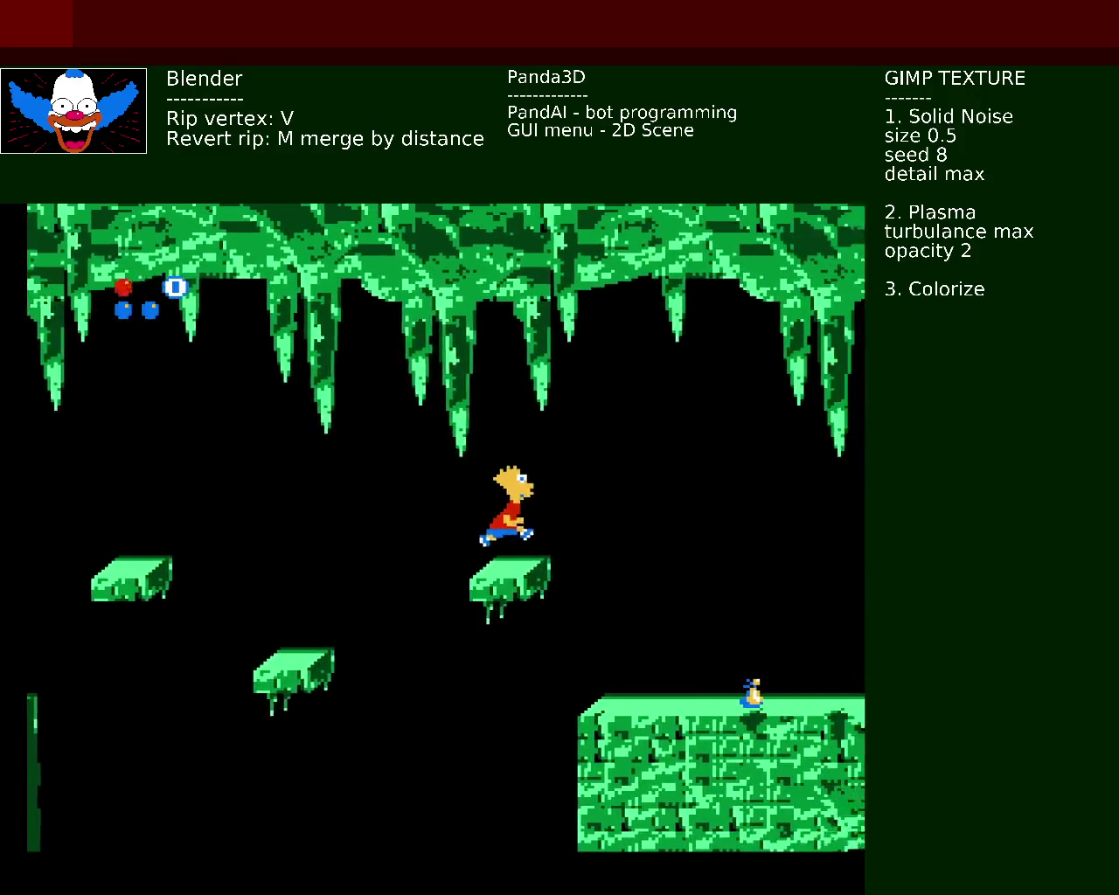
key("Right")
key("x")
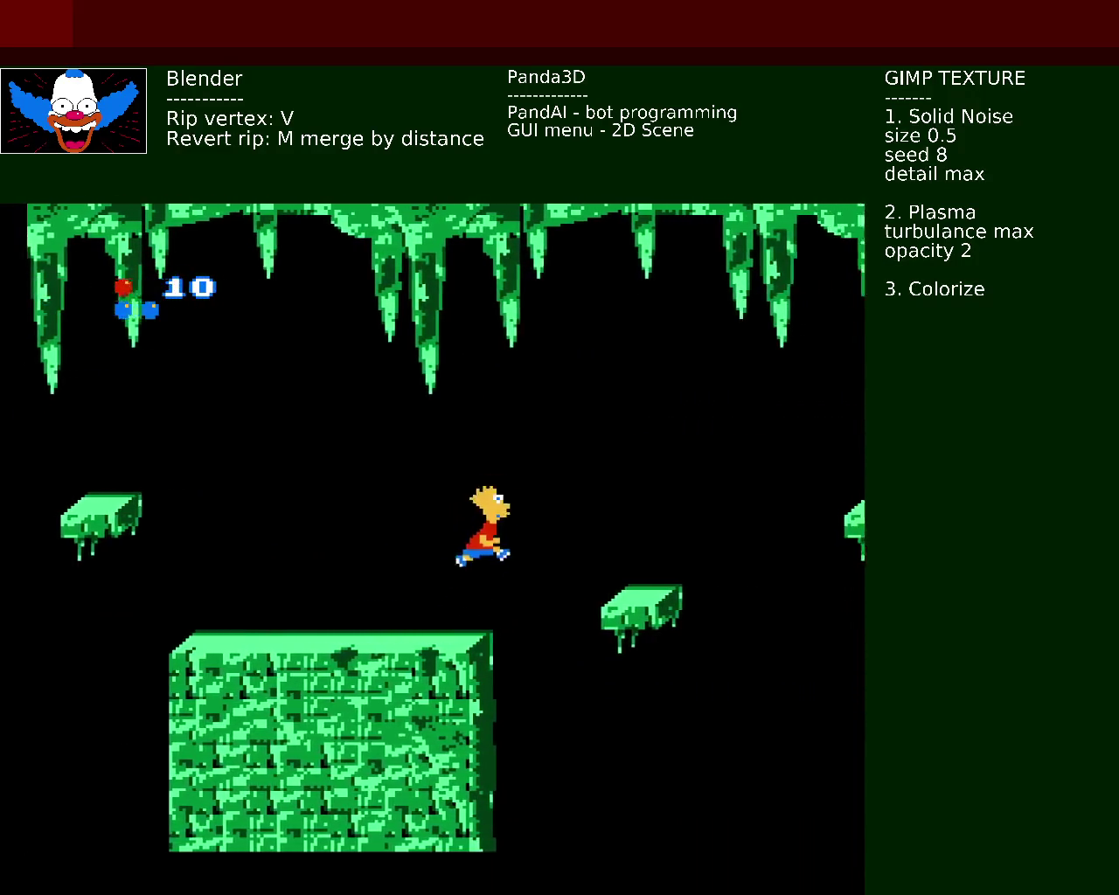
key("Right")
key("x")
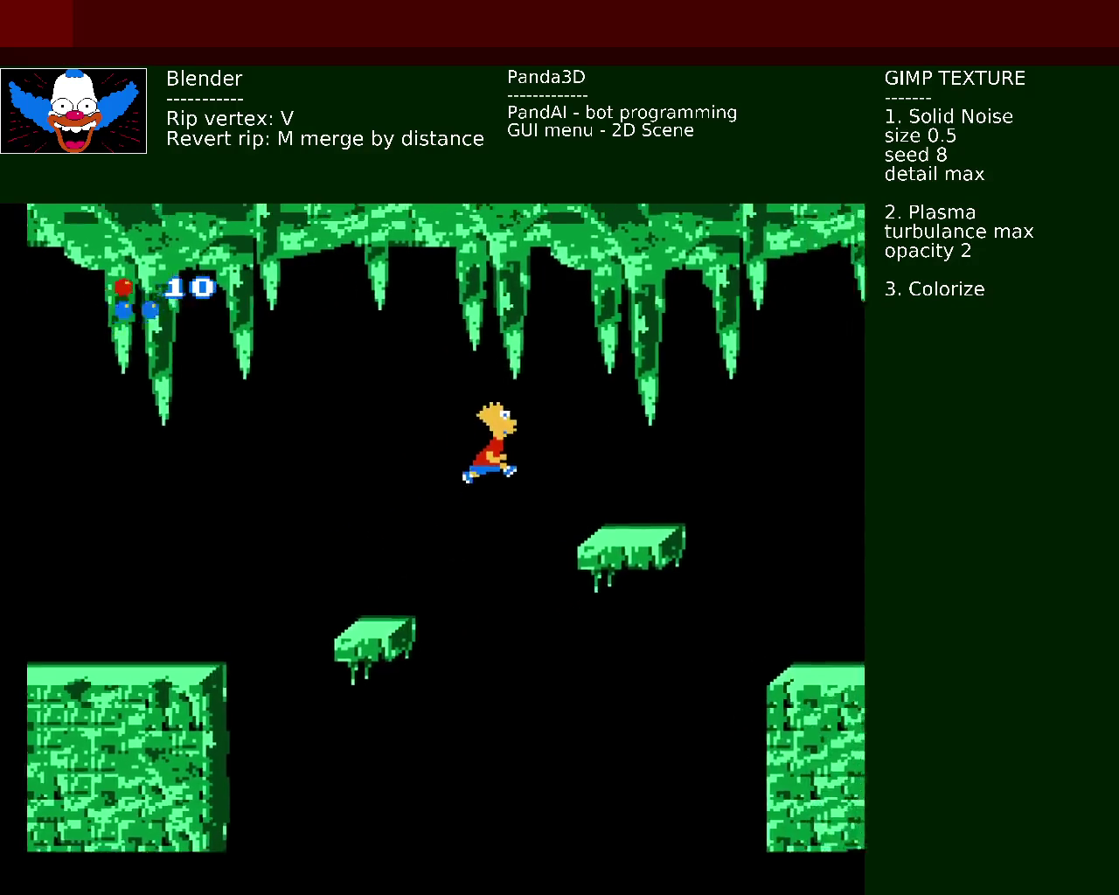
key("Right")
key("x")
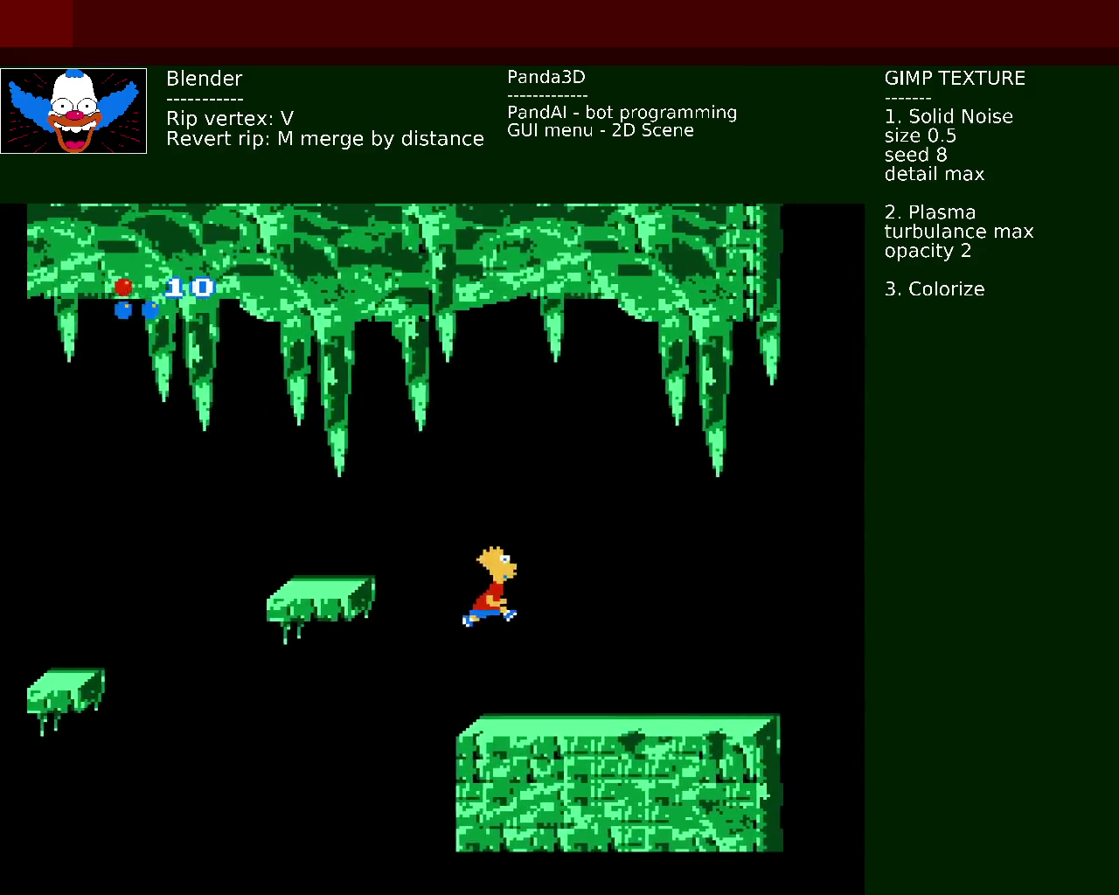
key("Right")
Step: Zigzag Bart up the stacked platform columns to reach the platforms by the wall
key("x")
key("Left")
key("Right")
key("x")
key("Left")
key("x")
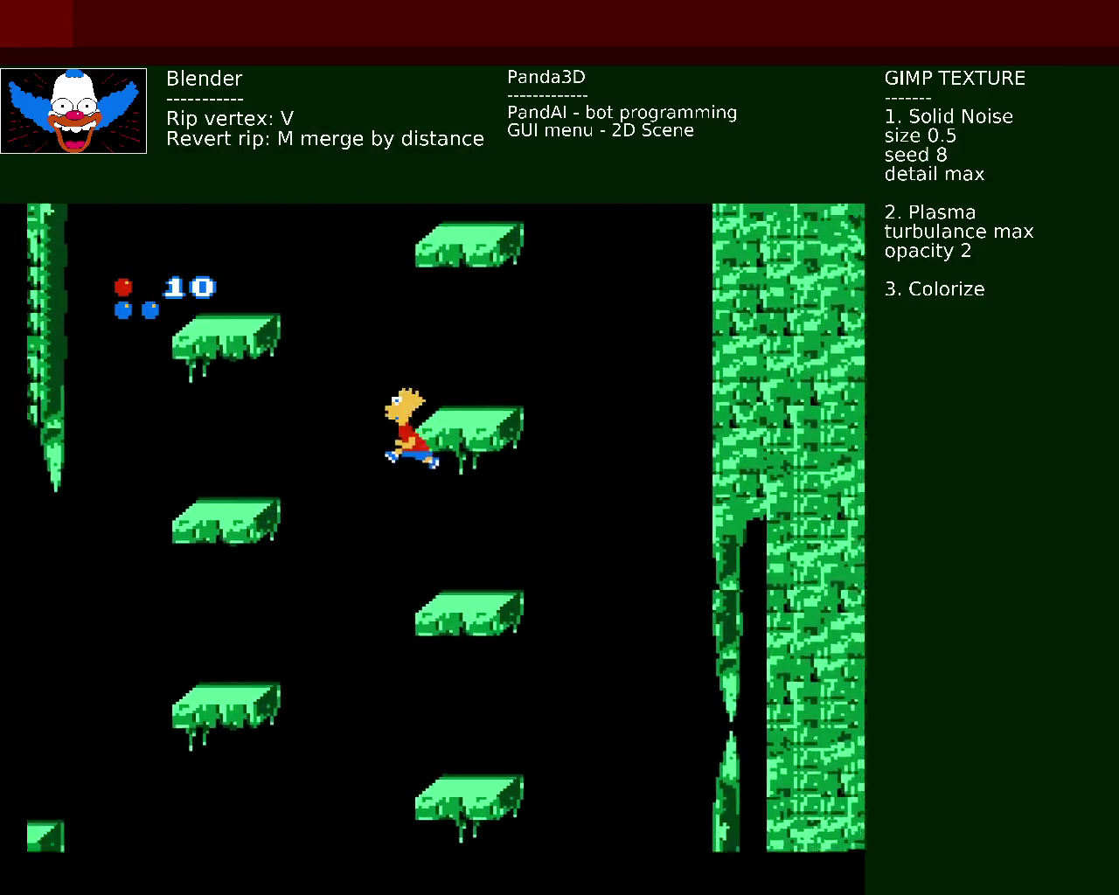
key("Right")
key("x")
key("Left")
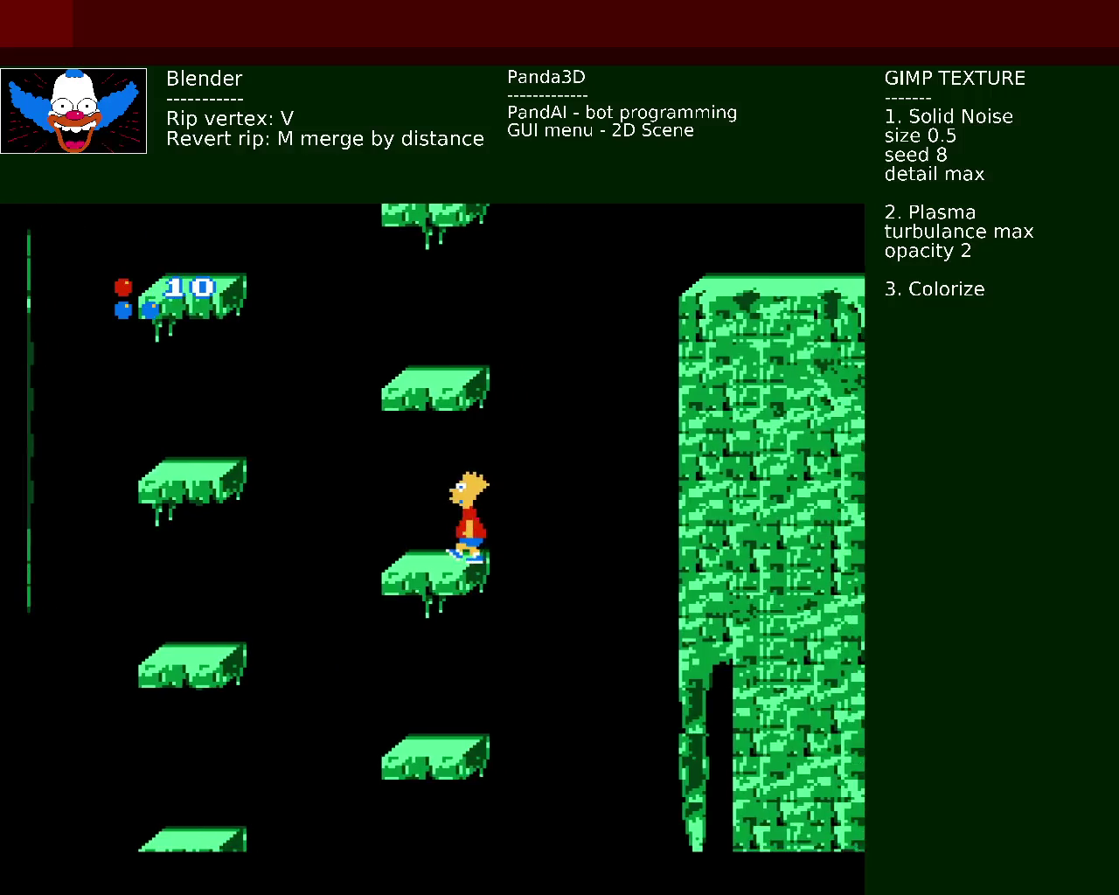
key("Right")
key("x")
key("x")
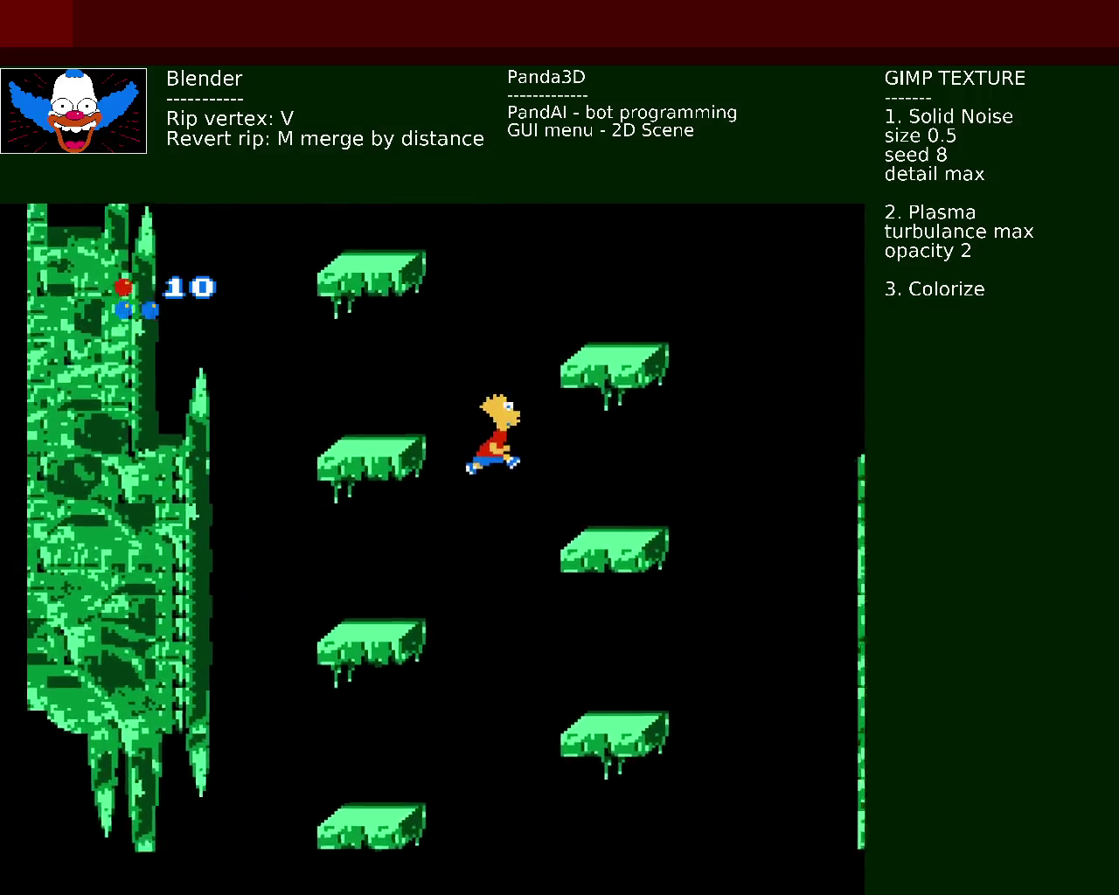
key("Left")
key("x")
key("Right")
key("Right")
key("x")
key("Left")
key("x")
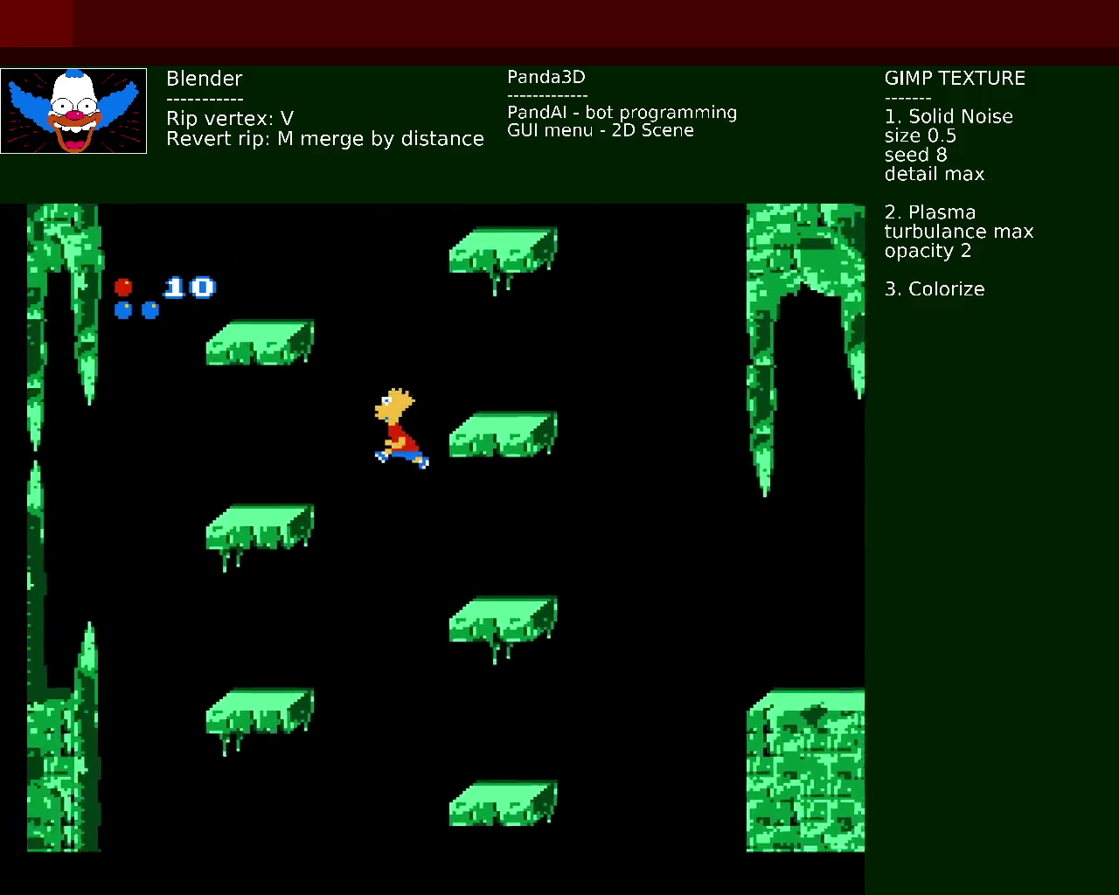
key("Right")
key("x")
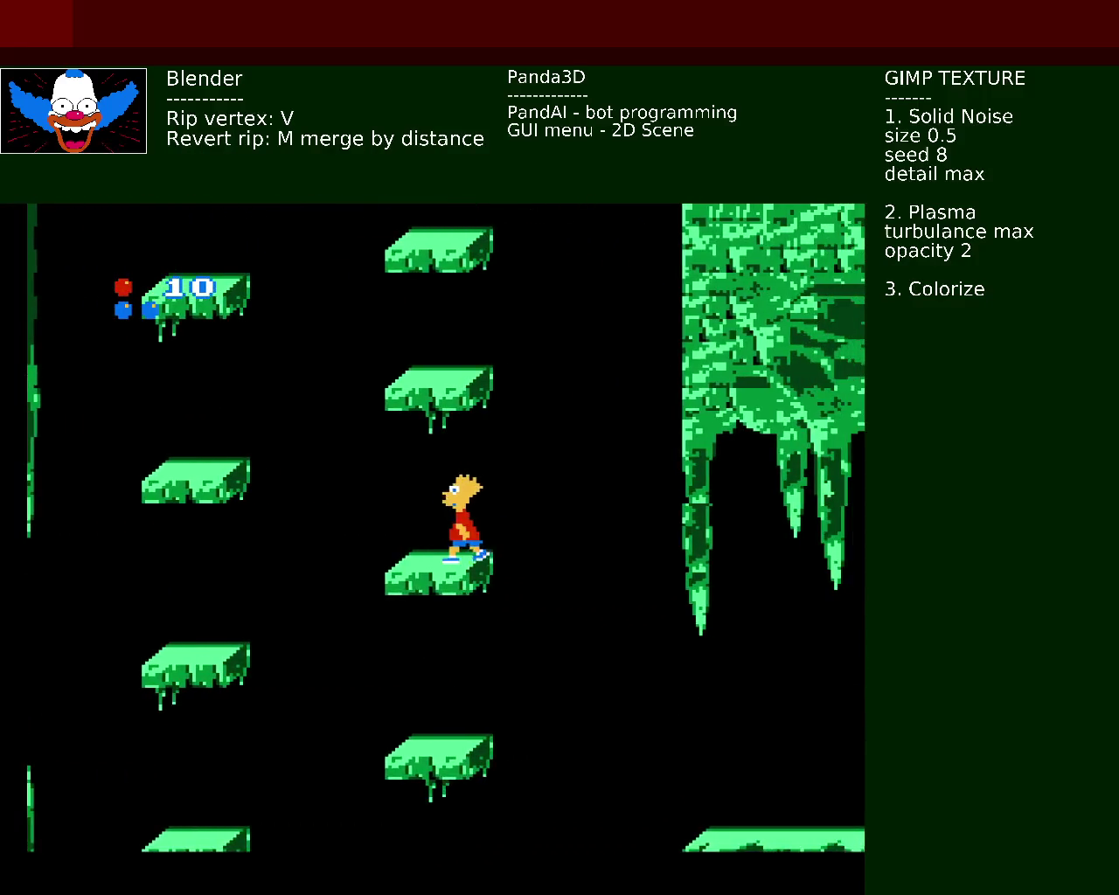
key("Left")
key("x")
key("Right")
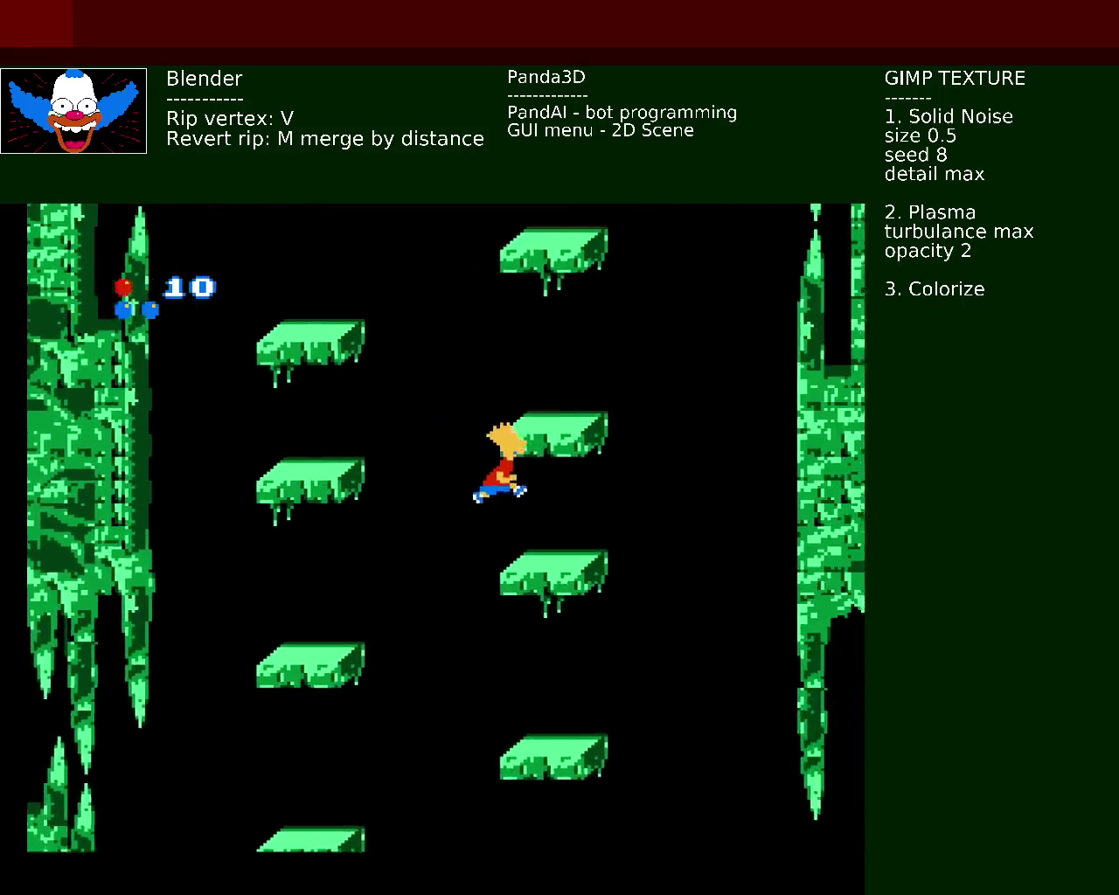
Step: Hop Bart between the middle and left platform columns until he lands near the statue
key("Left")
key("x")
key("Right")
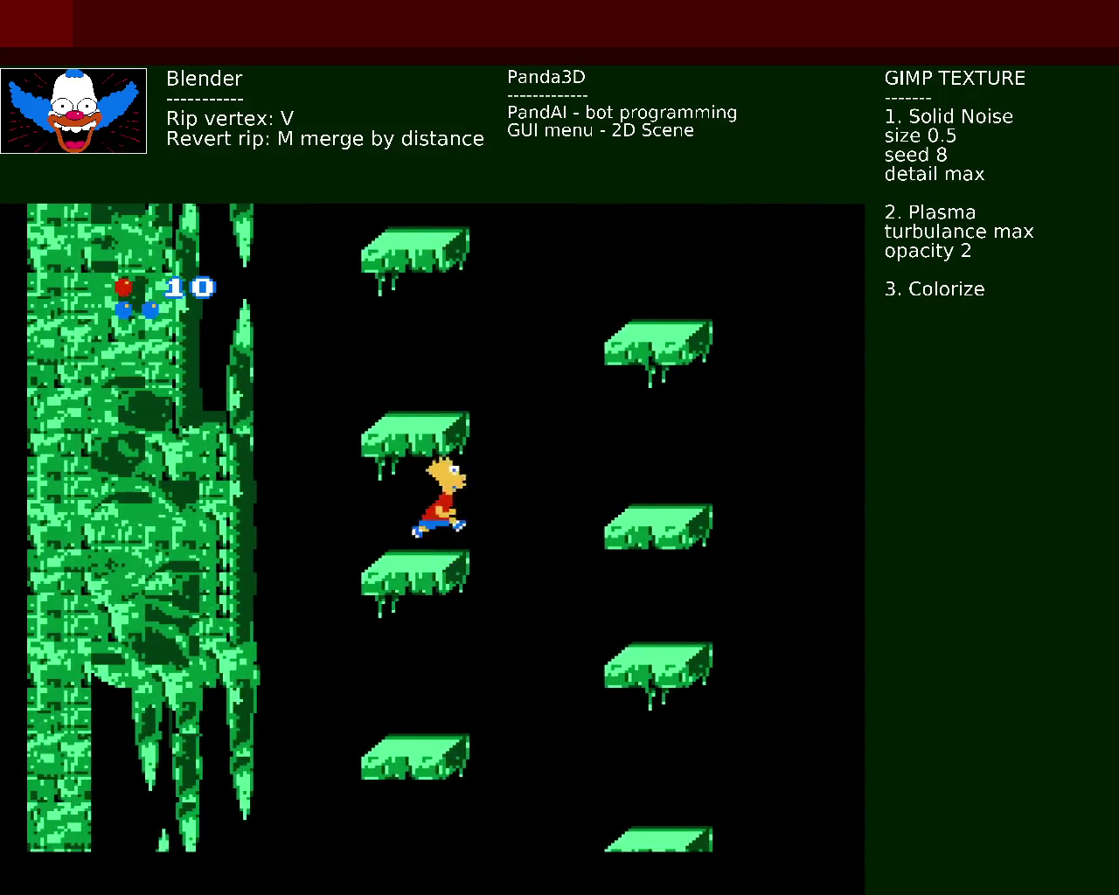
key("Left")
key("x")
key("Right")
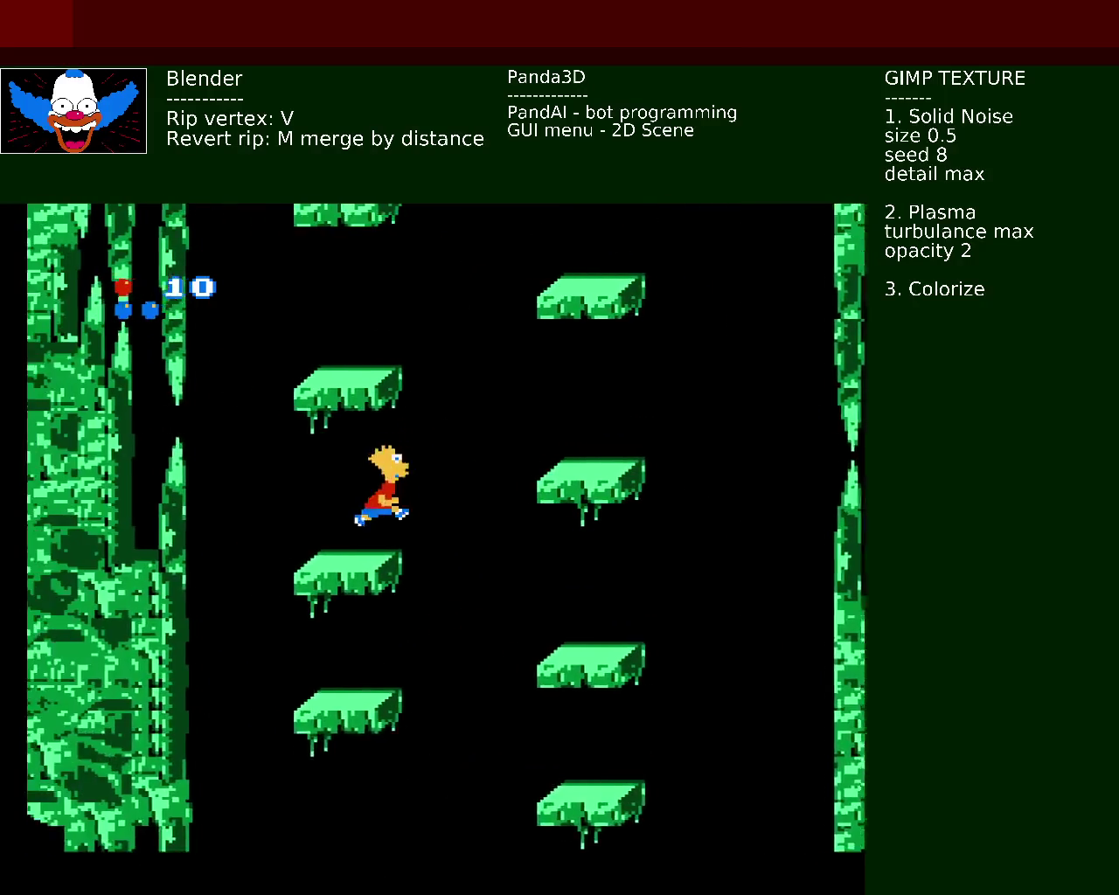
key("Right")
key("x")
key("Left")
key("x")
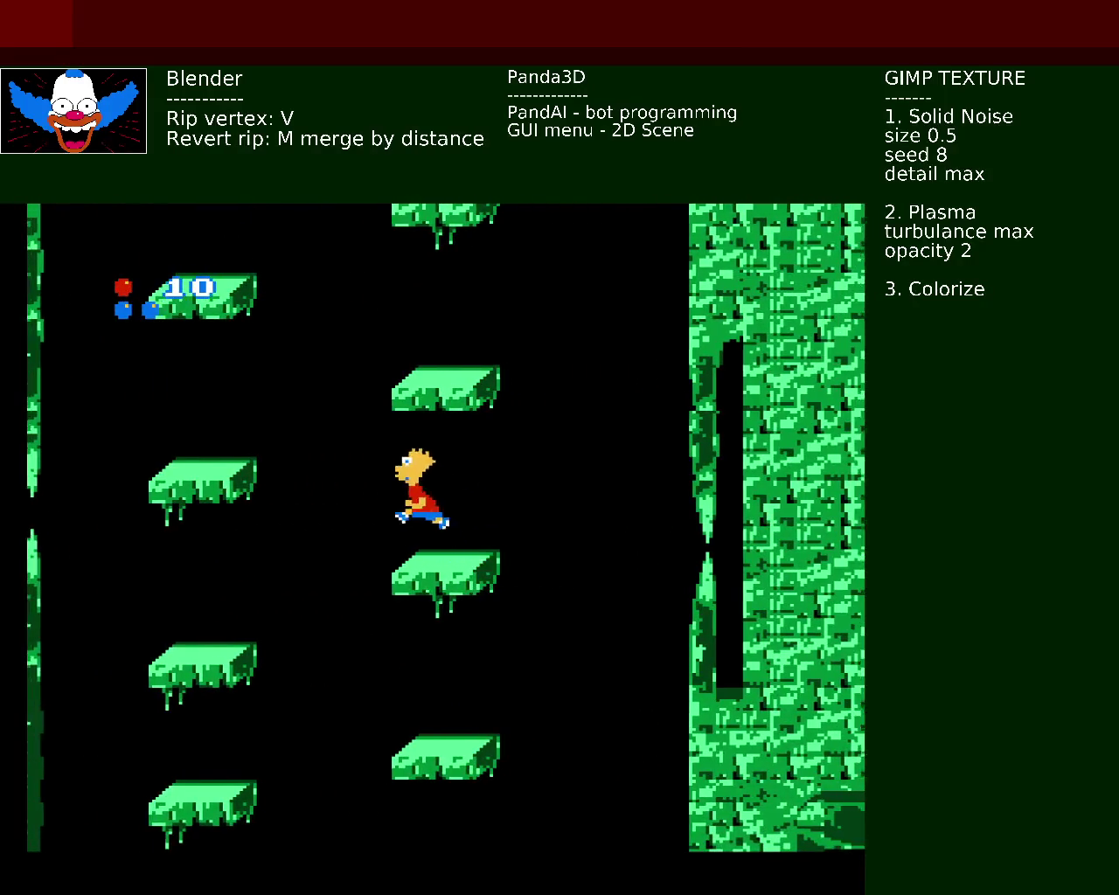
key("Right")
key("x")
key("Left")
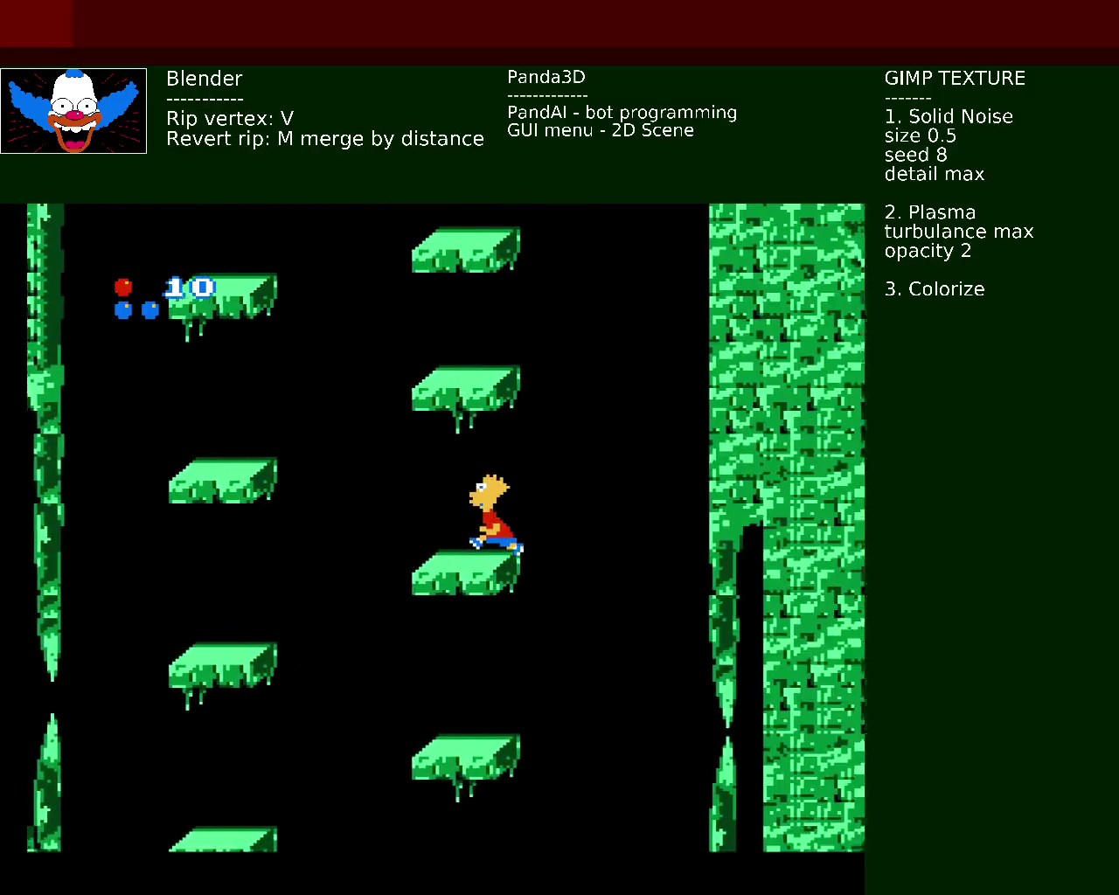
key("x")
key("Right")
key("x")
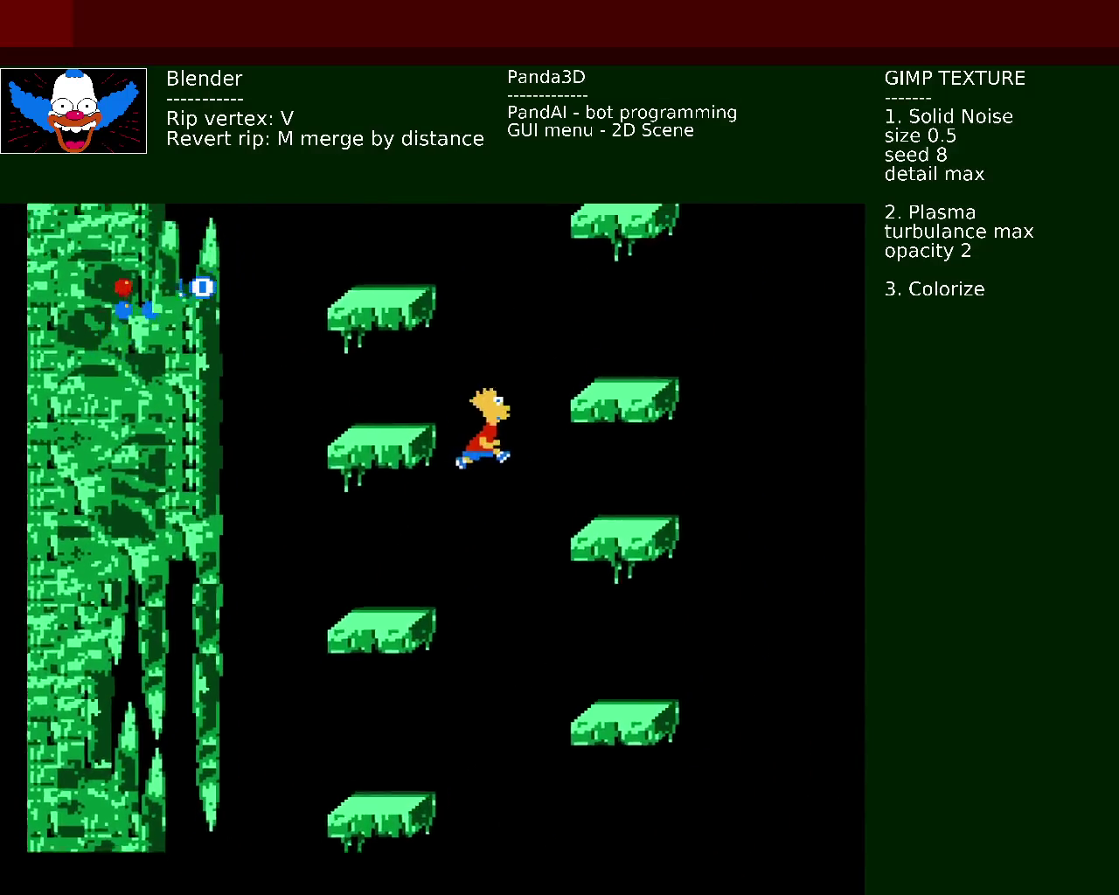
key("Left")
key("x")
key("Right")
key("x")
key("Left")
key("x")
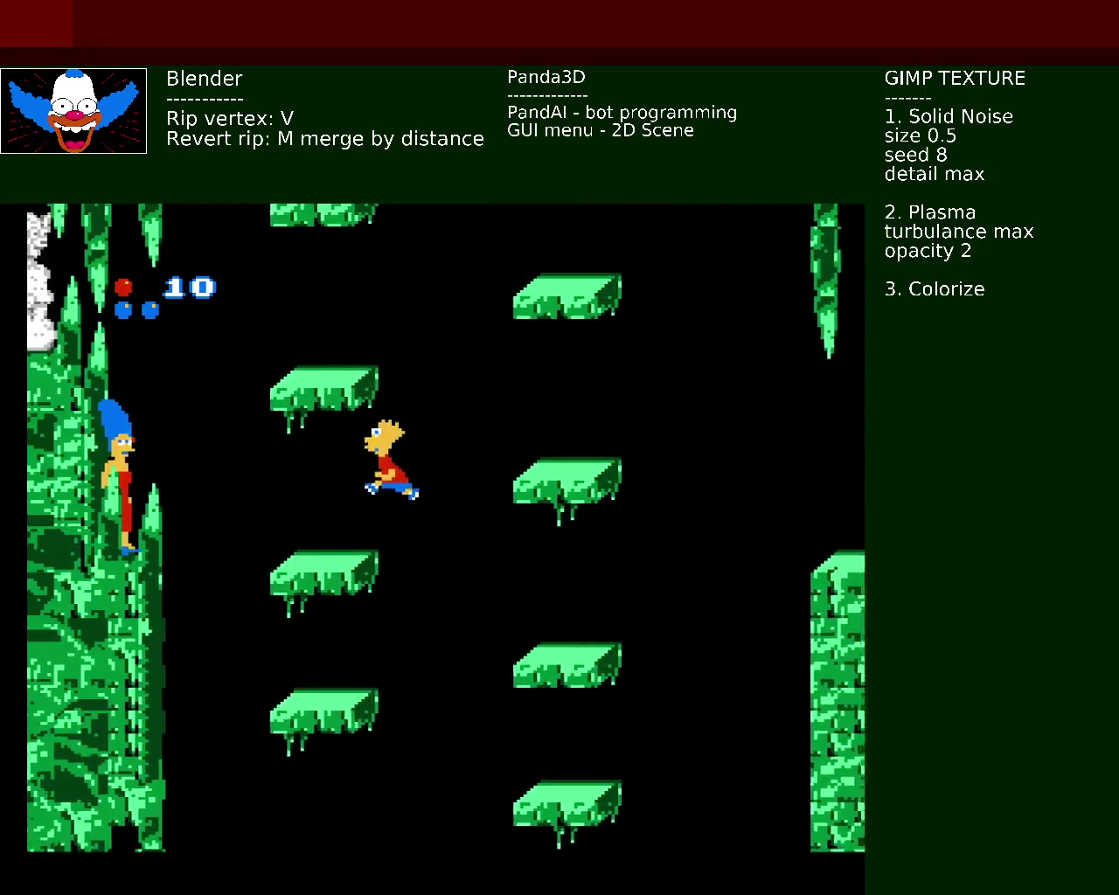
key("Right")
key("x")
key("x")
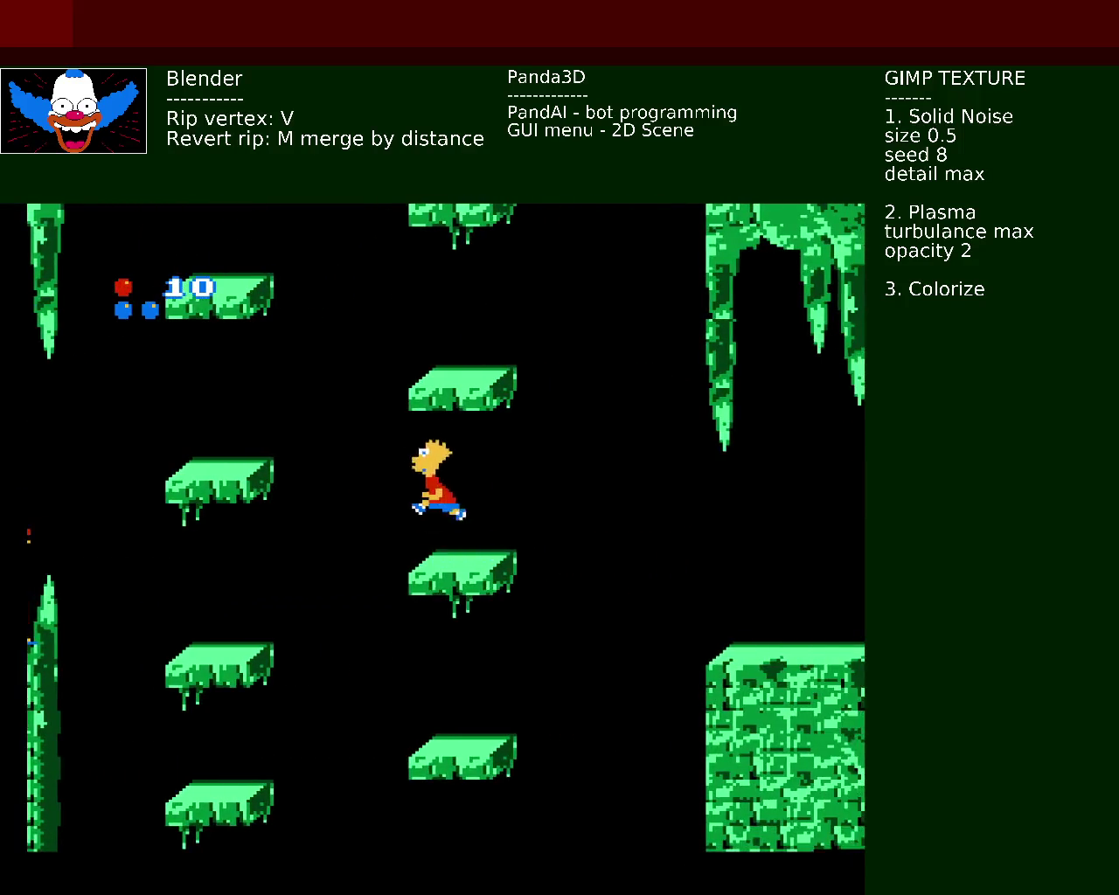
key("Left")
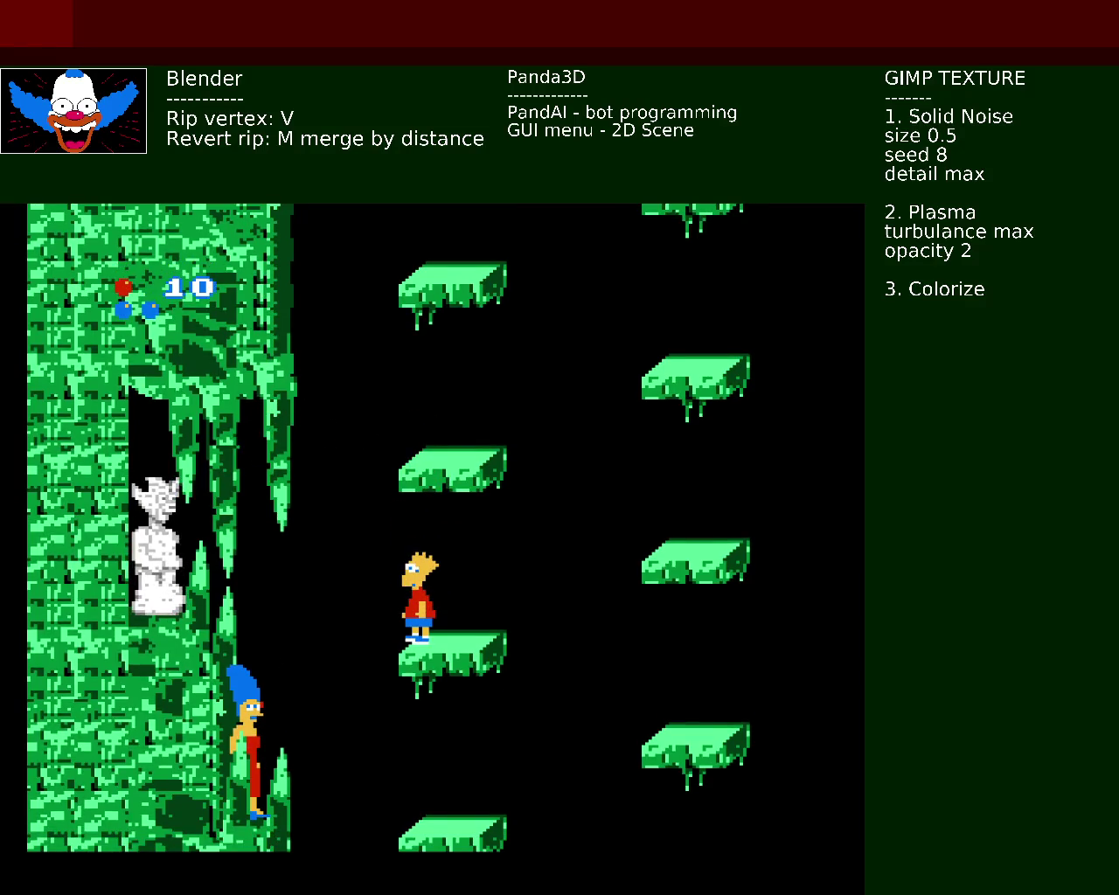
Step: Drop Bart down the shaft past the statue onto the ledge beside it
key("Right")
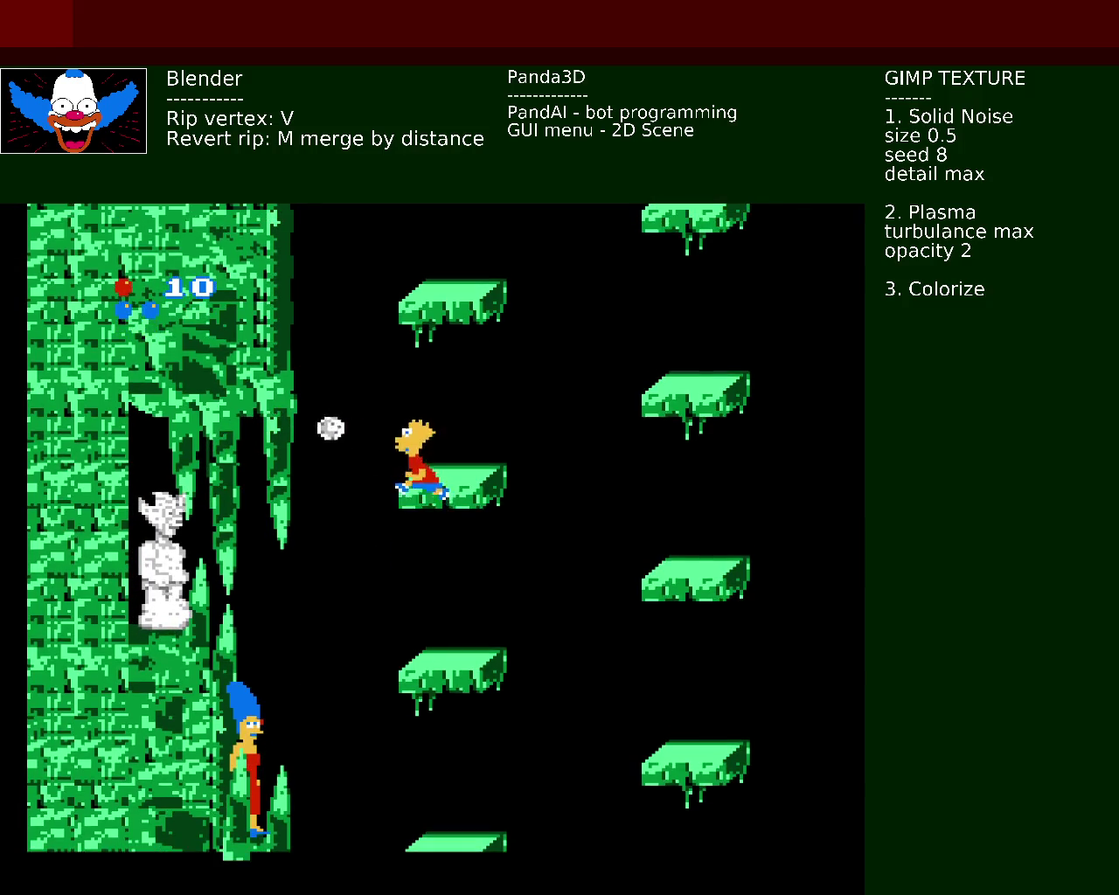
key("x")
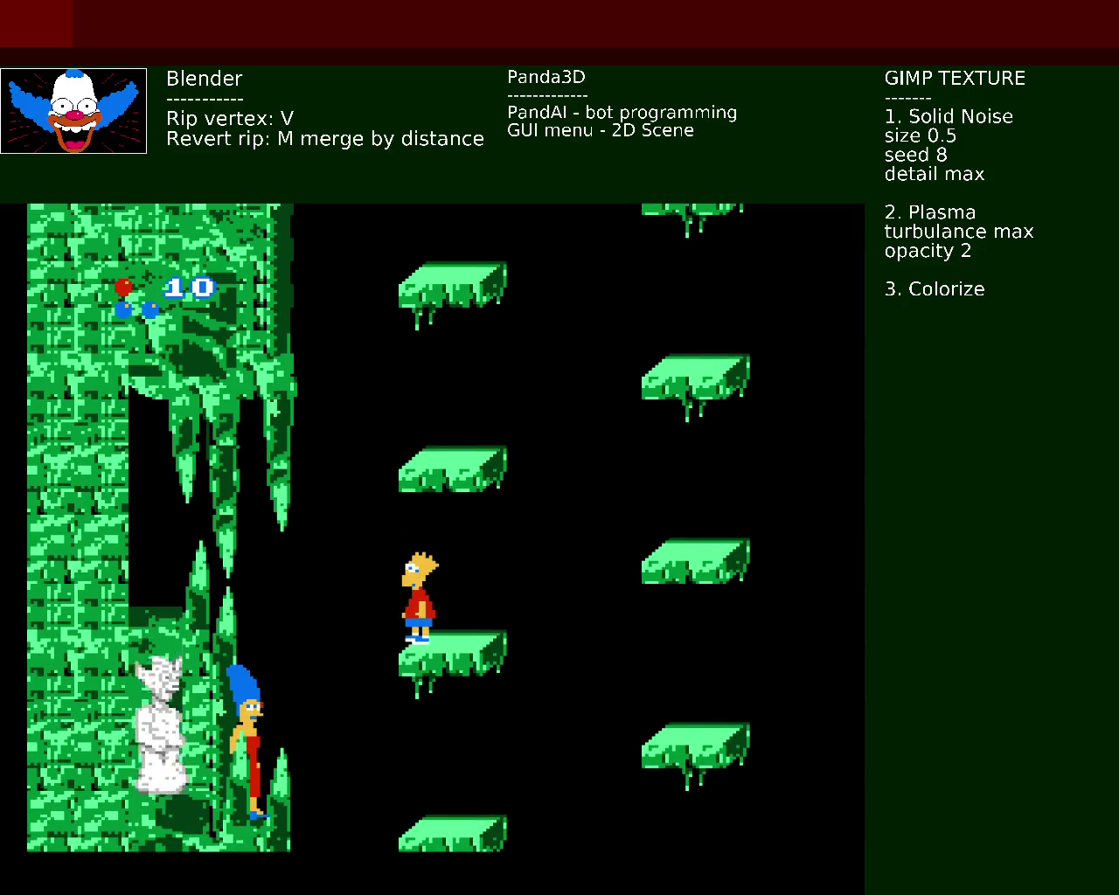
key("x")
key("Left")
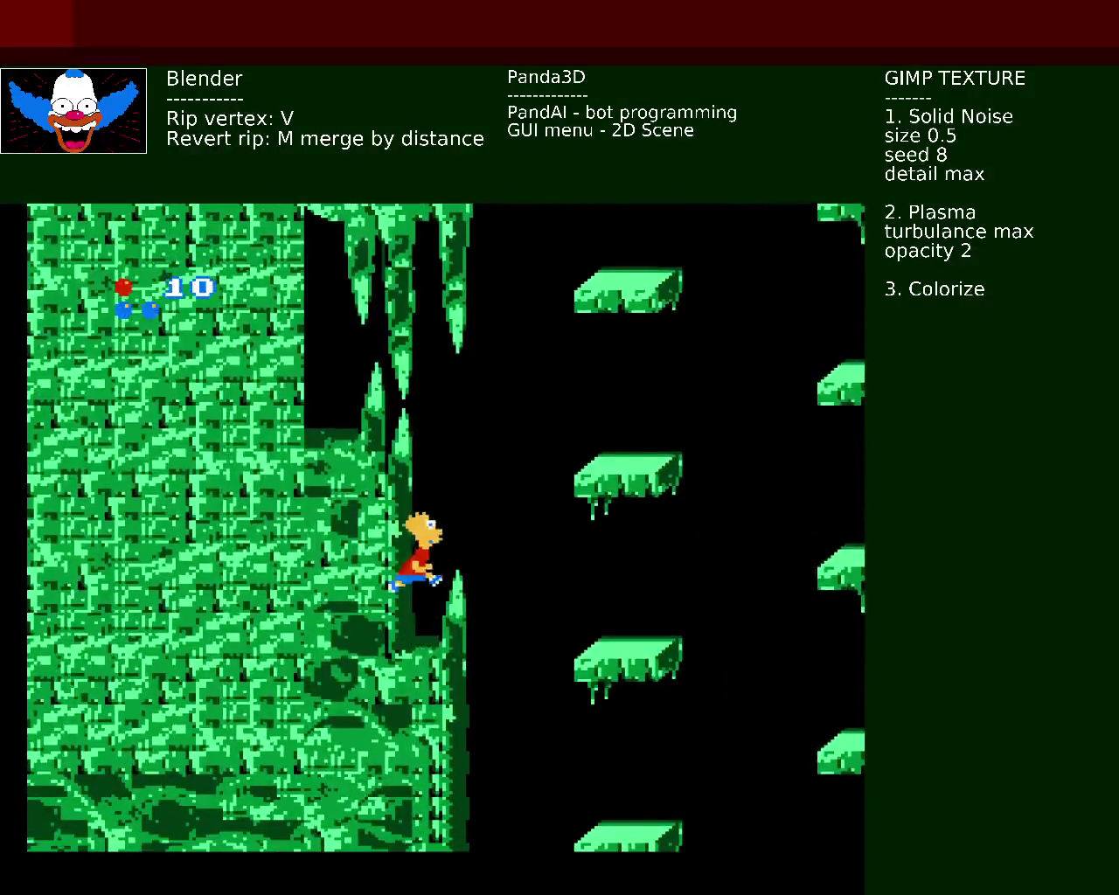
key("Left")
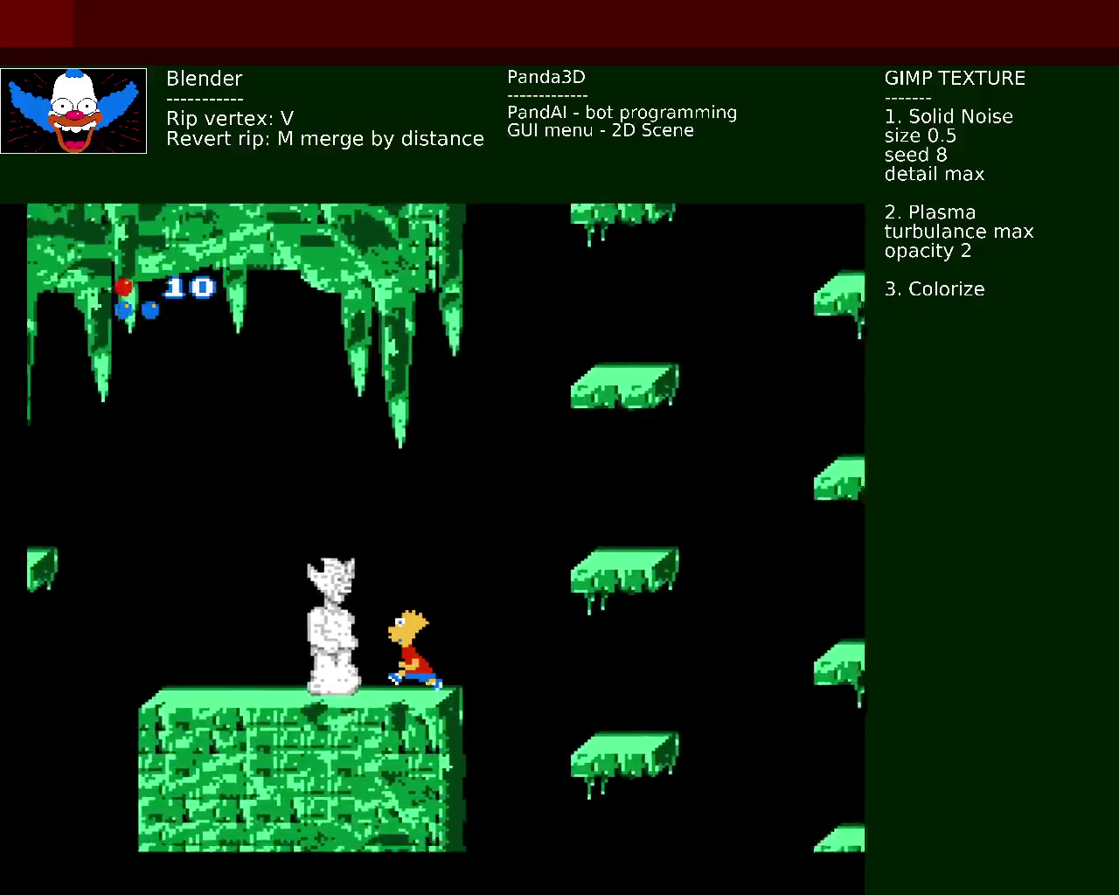
Step: Destroy the statue and climb Bart onto successively higher floating platforms
key("Right")
key("x")
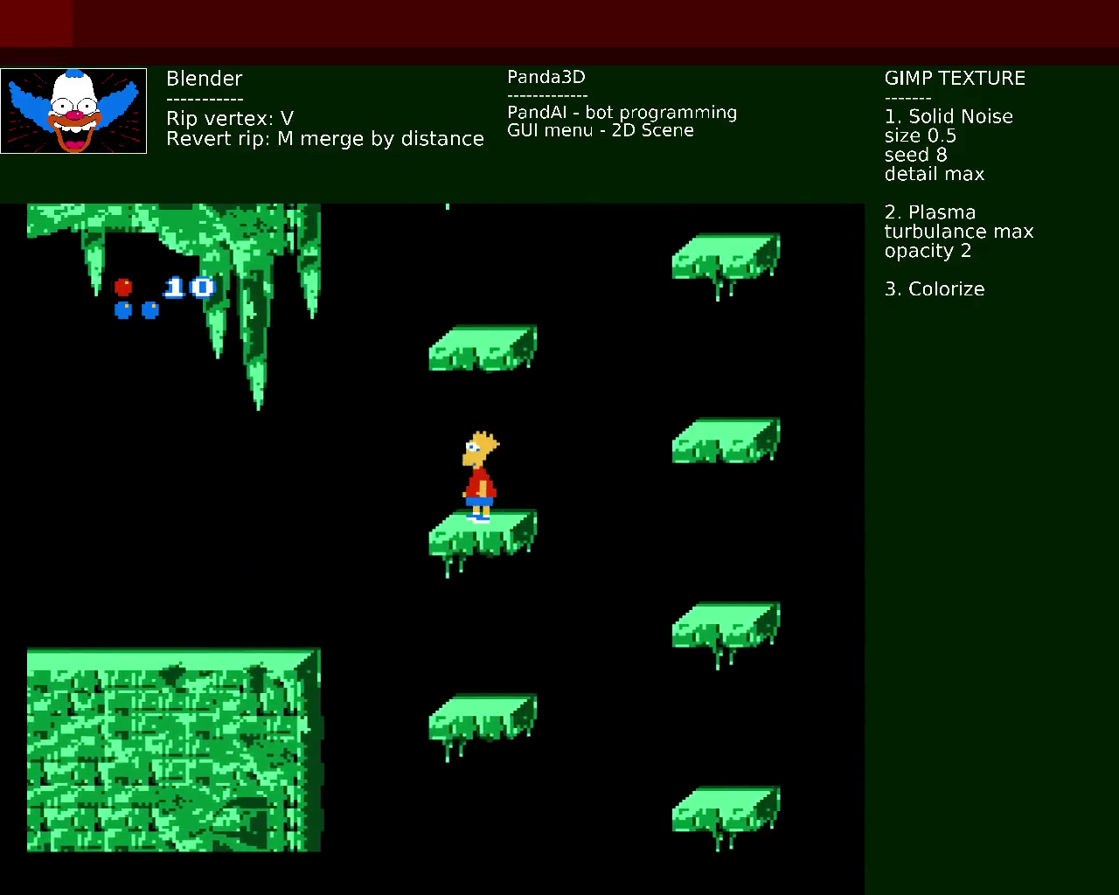
key("x")
key("Left")
key("x")
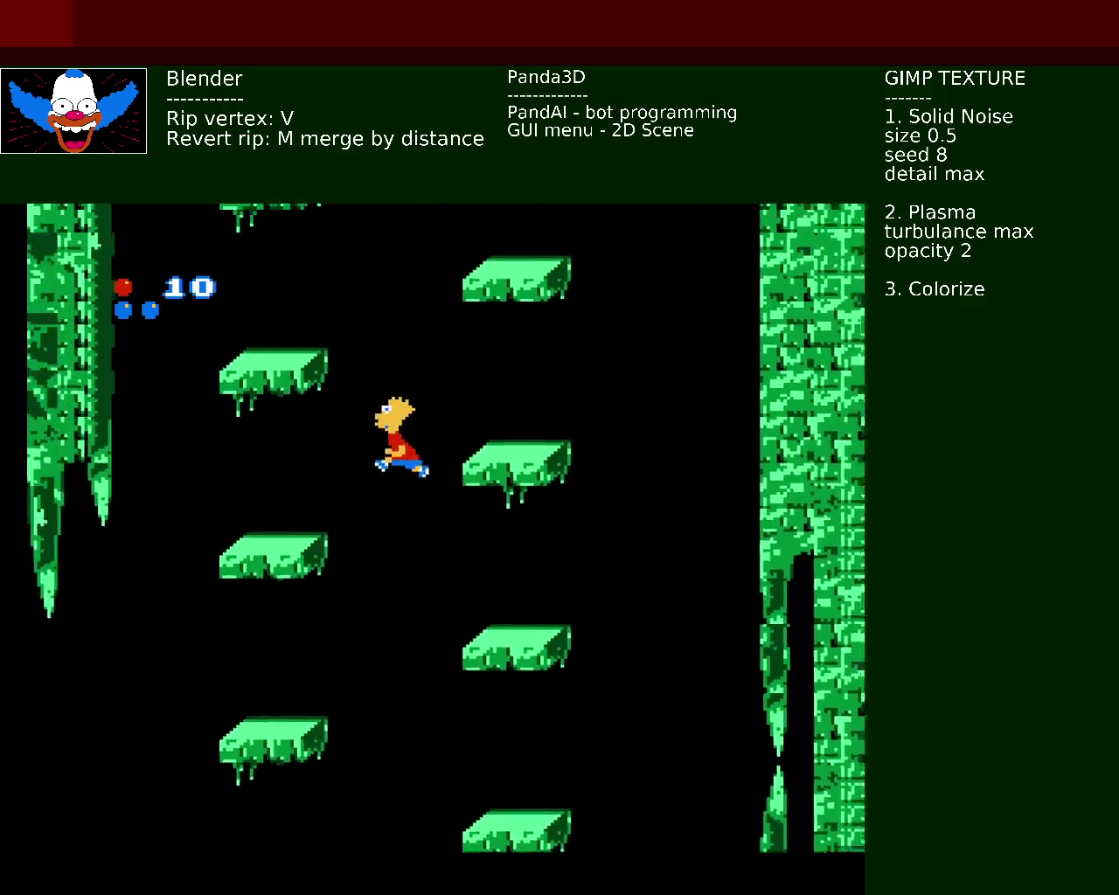
key("Right")
key("x")
key("Left")
key("x")
key("Right")
key("x")
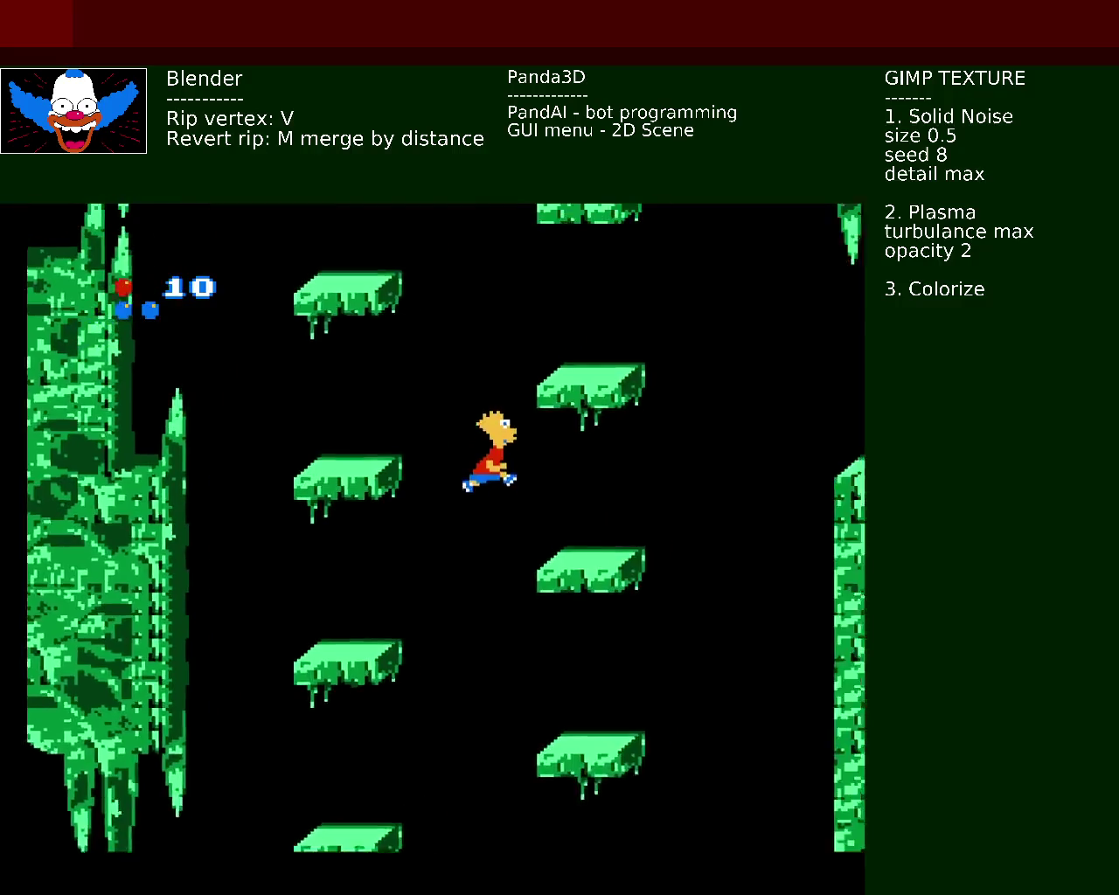
key("Left")
key("x")
key("Right")
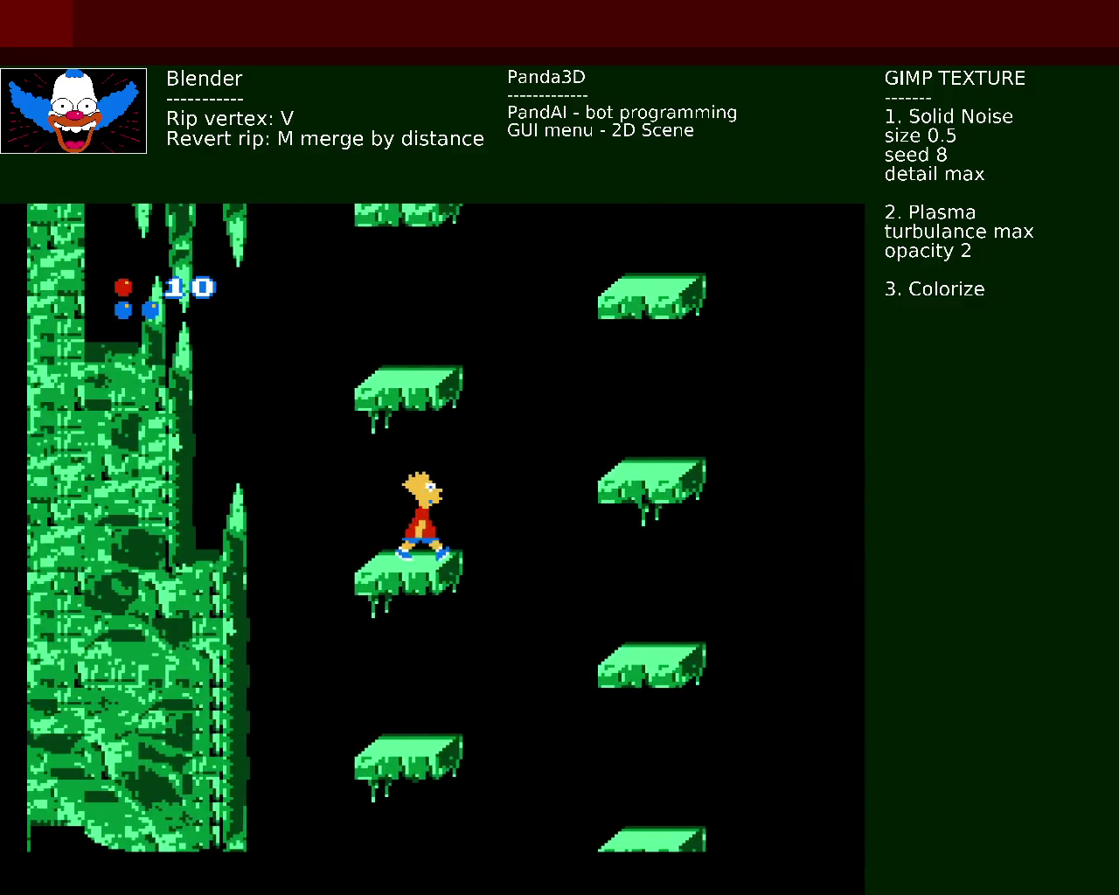
Step: Keep Bart hopping up and right between the higher platforms
key("x")
key("Left")
key("x")
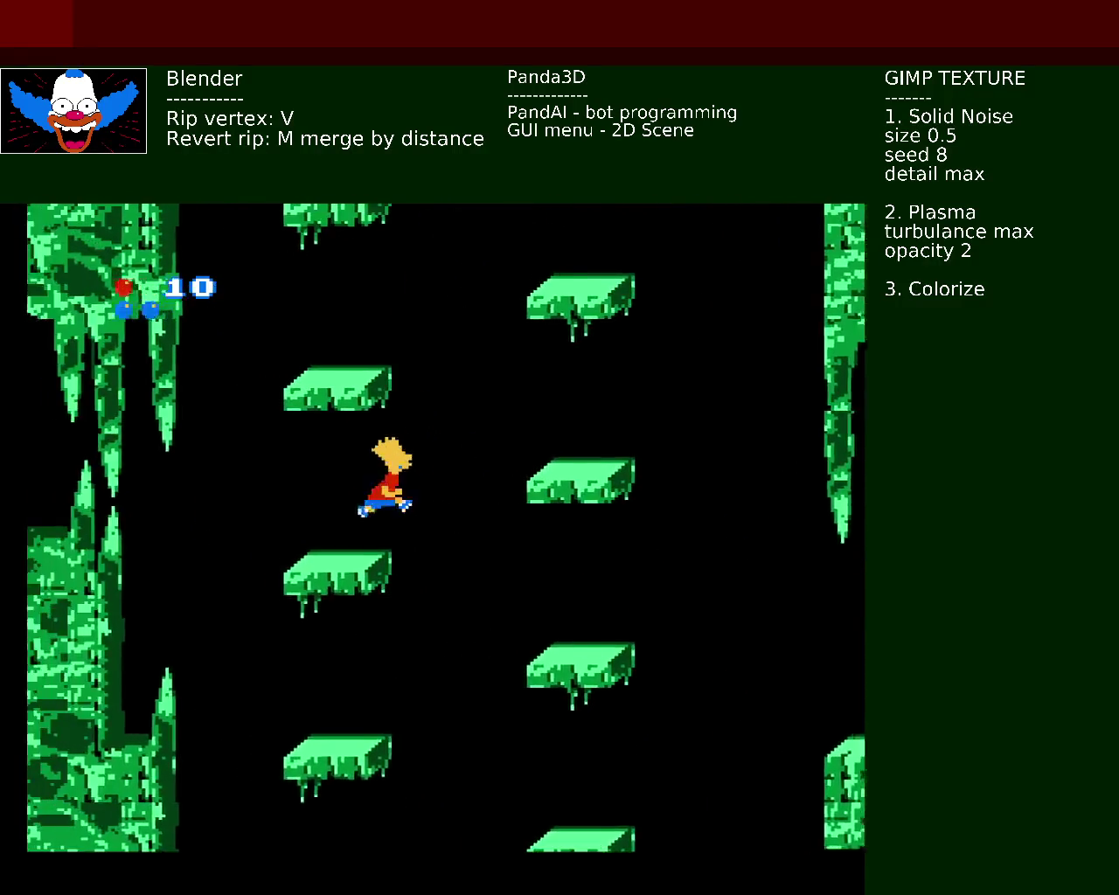
key("Right")
key("x")
key("Left")
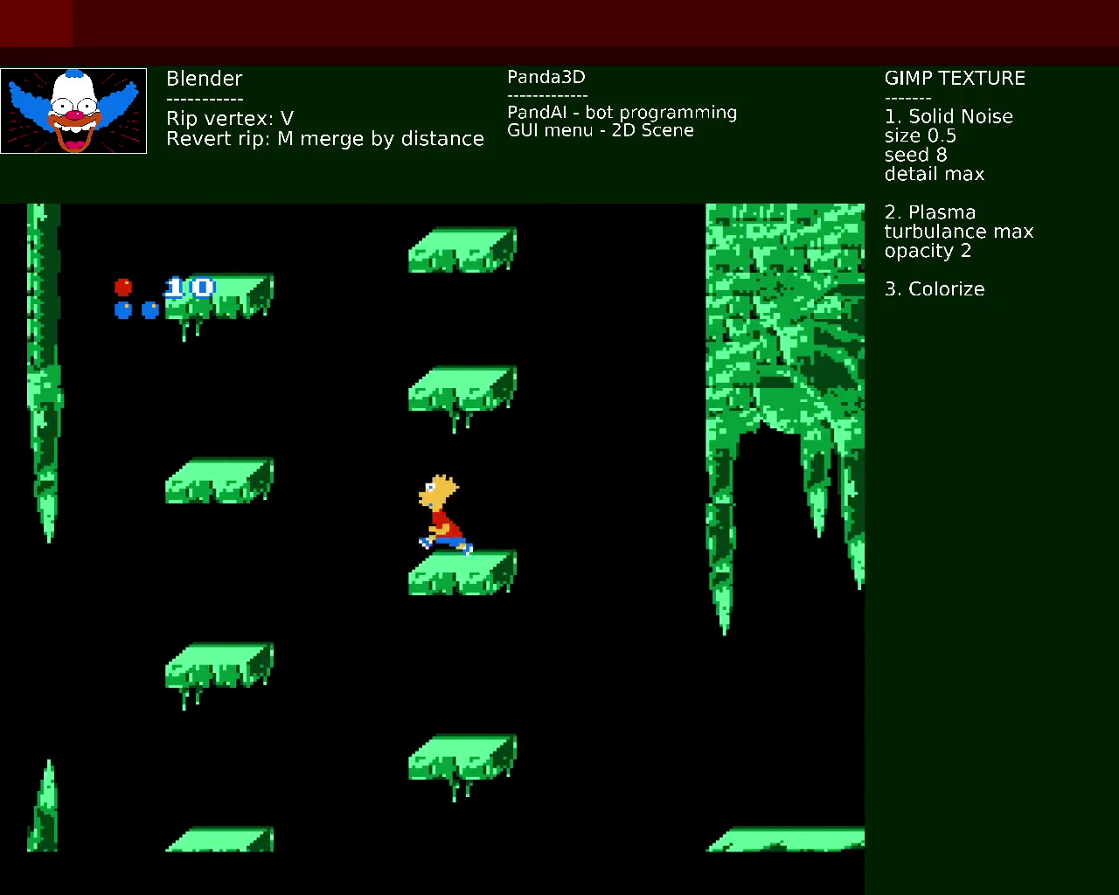
key("Right")
key("x")
key("Left")
key("Right")
key("x")
key("Left")
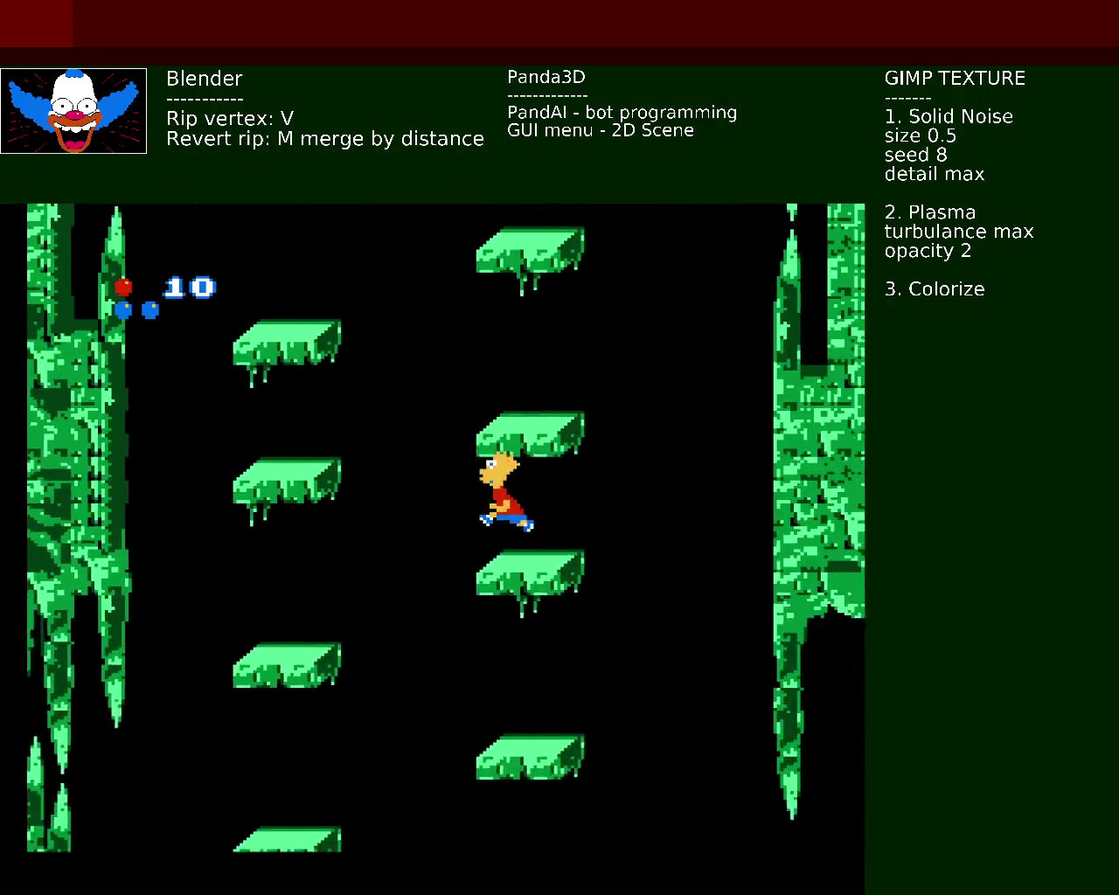
key("Right")
key("x")
Step: Work Bart across the left-column and lower-middle platforms, then run right into the stalactite cave
key("x")
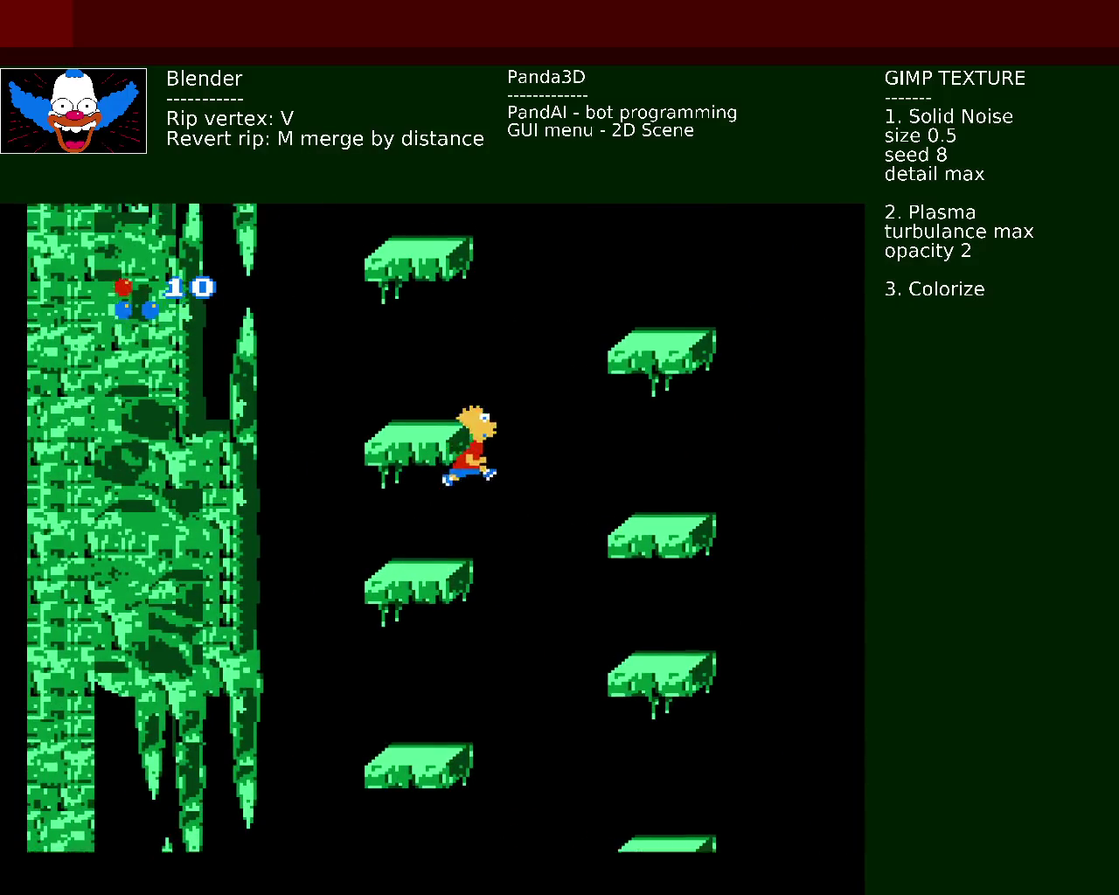
key("Left")
key("x")
key("Right")
key("Right")
key("x")
key("x")
key("Left")
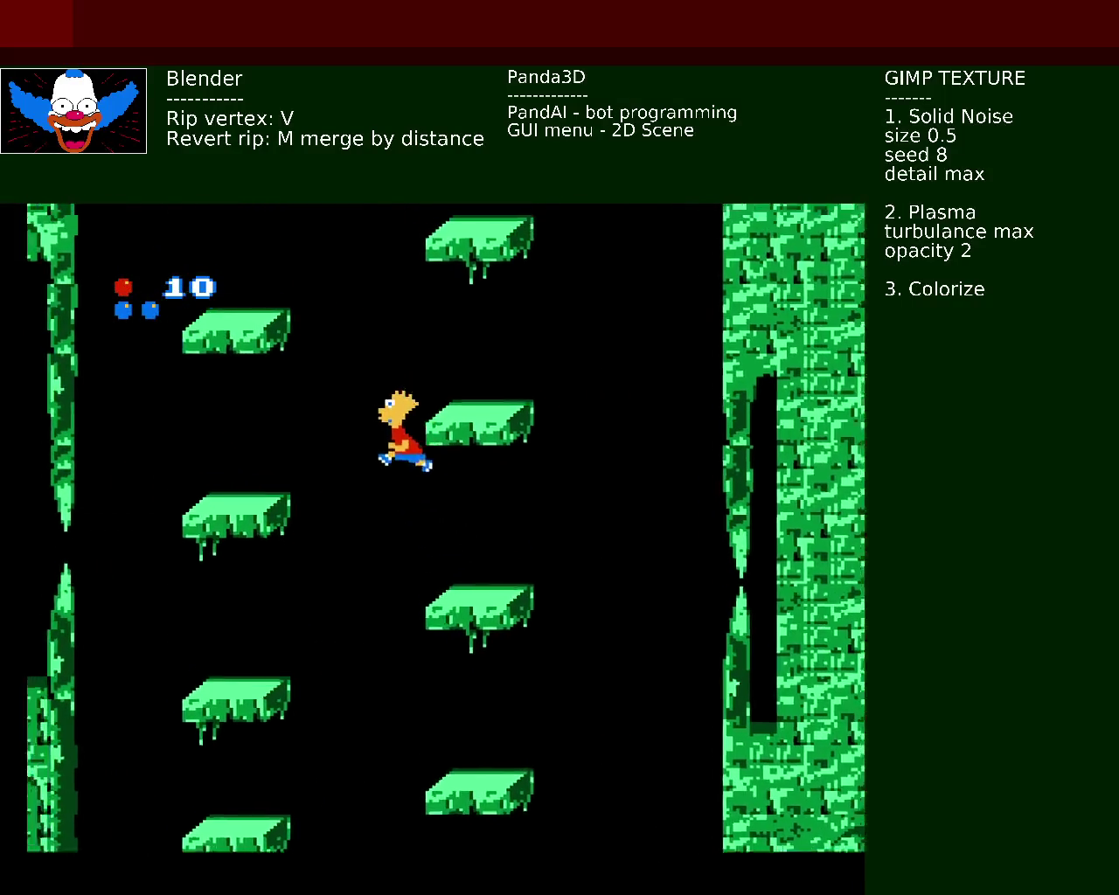
key("Right")
key("x")
key("Left")
key("x")
key("Left")
key("Right")
key("x")
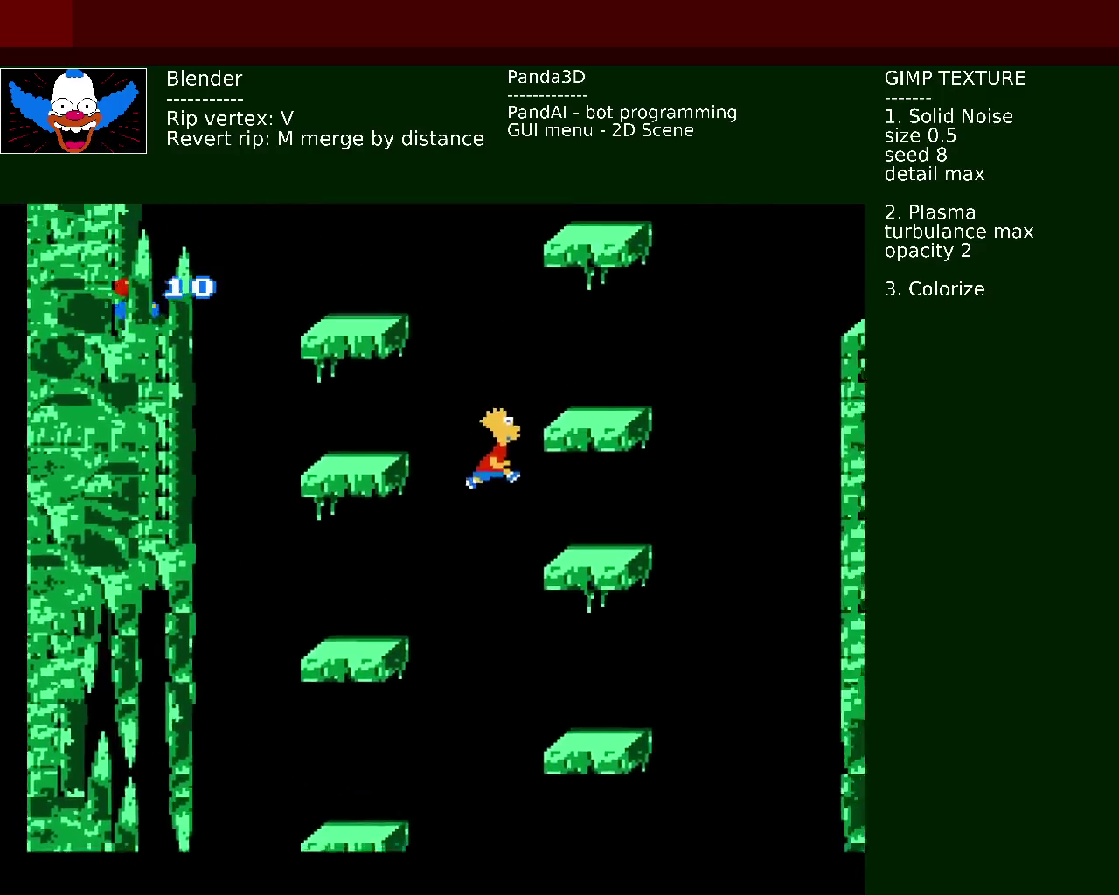
key("x")
key("Left")
key("Right")
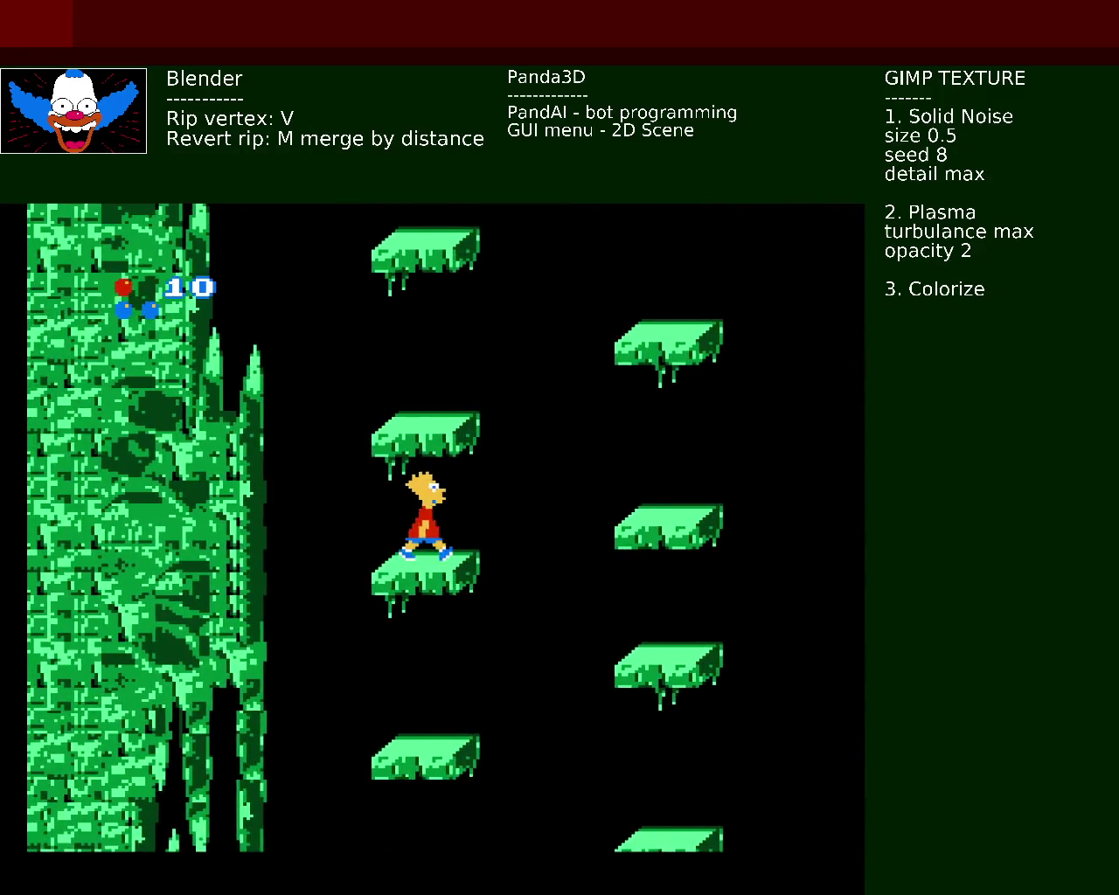
key("x")
key("x")
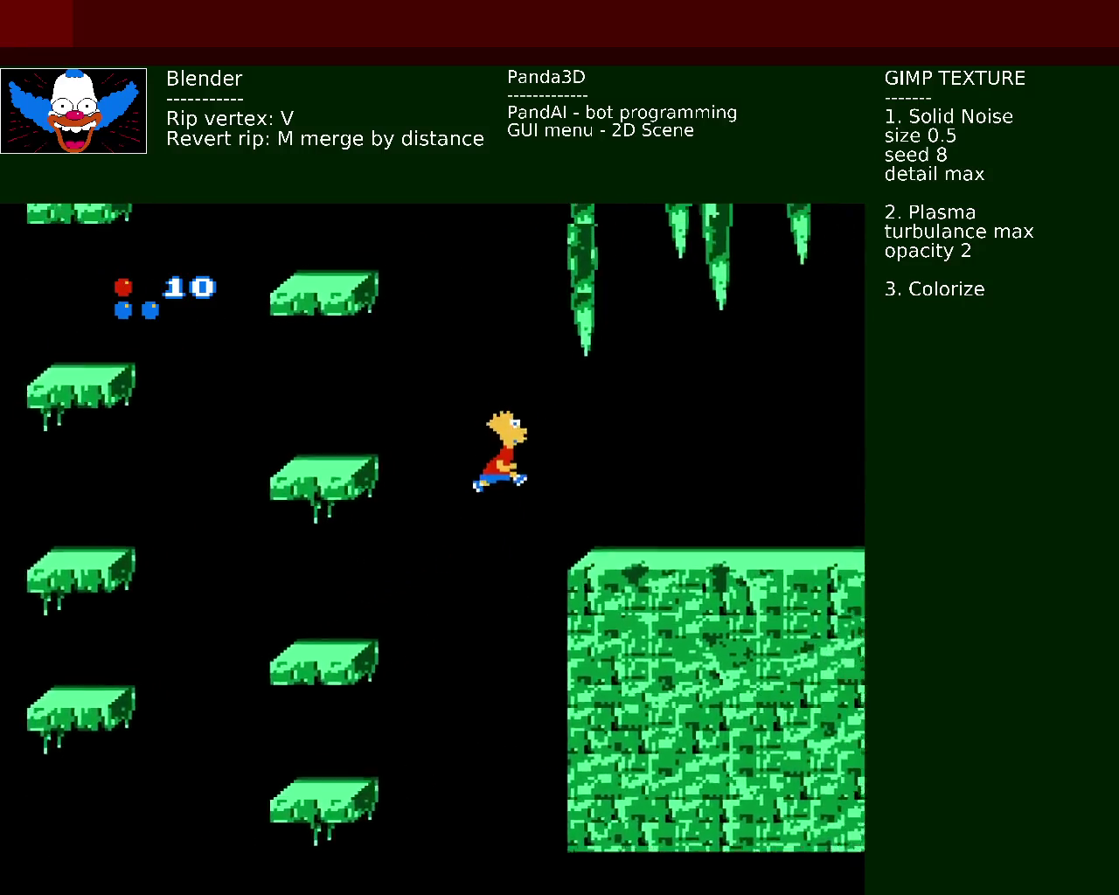
key("Right")
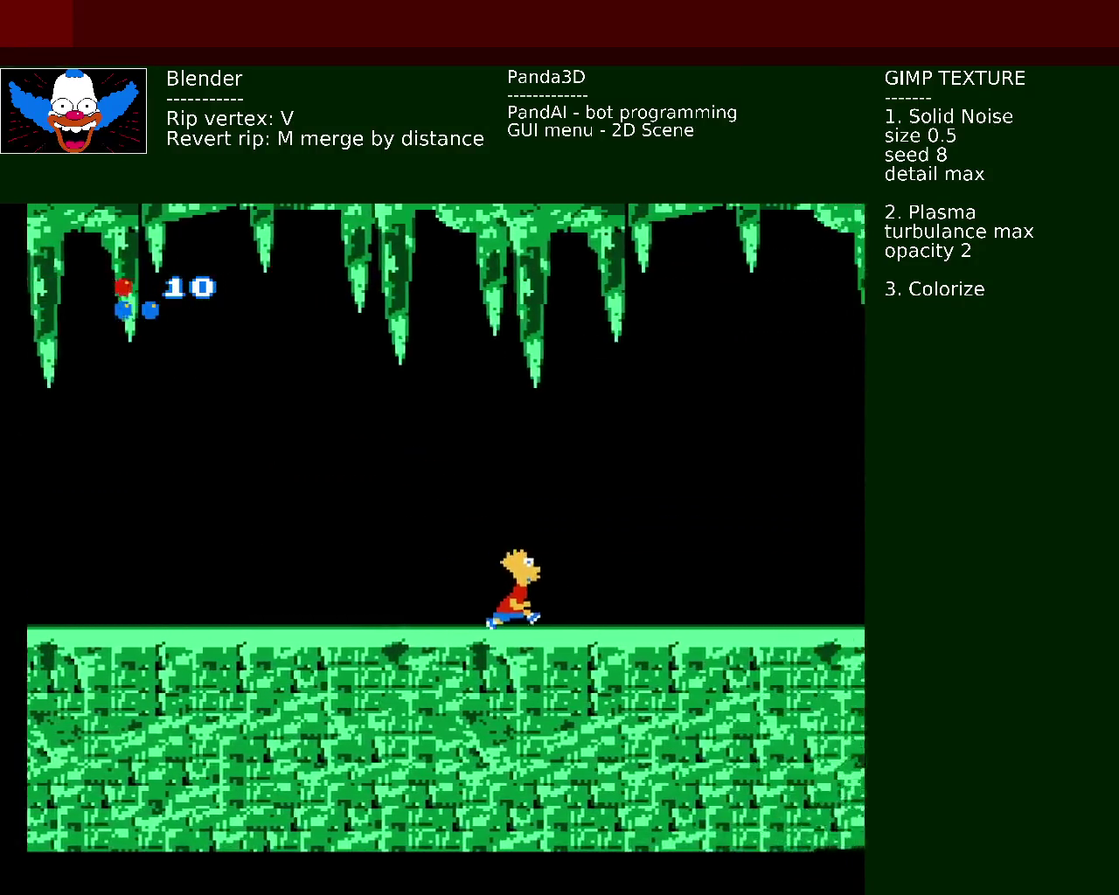
Step: Hop Bart left and right up the floating ledges of the cave shaft
key("Right")
key("Right")
key("Right")
key("x")
key("x")
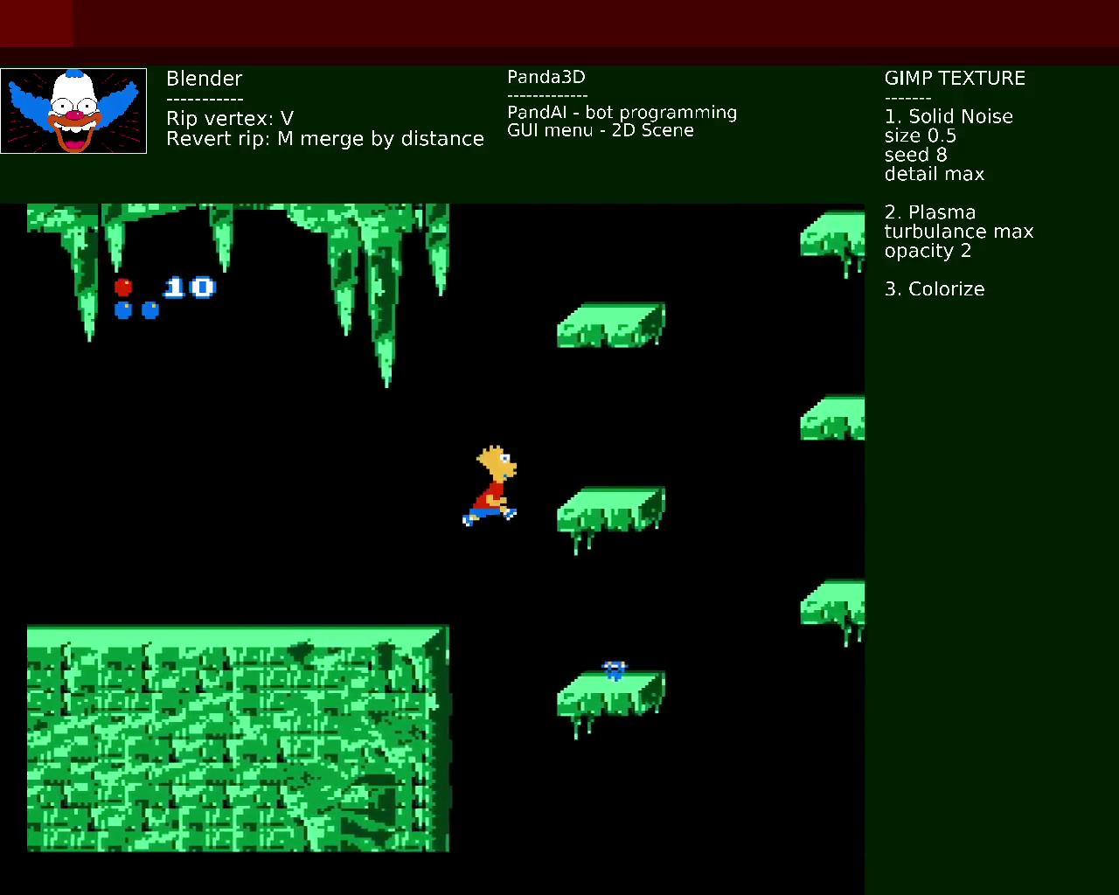
key("Right")
key("x")
key("Left")
key("x")
key("Right")
key("x")
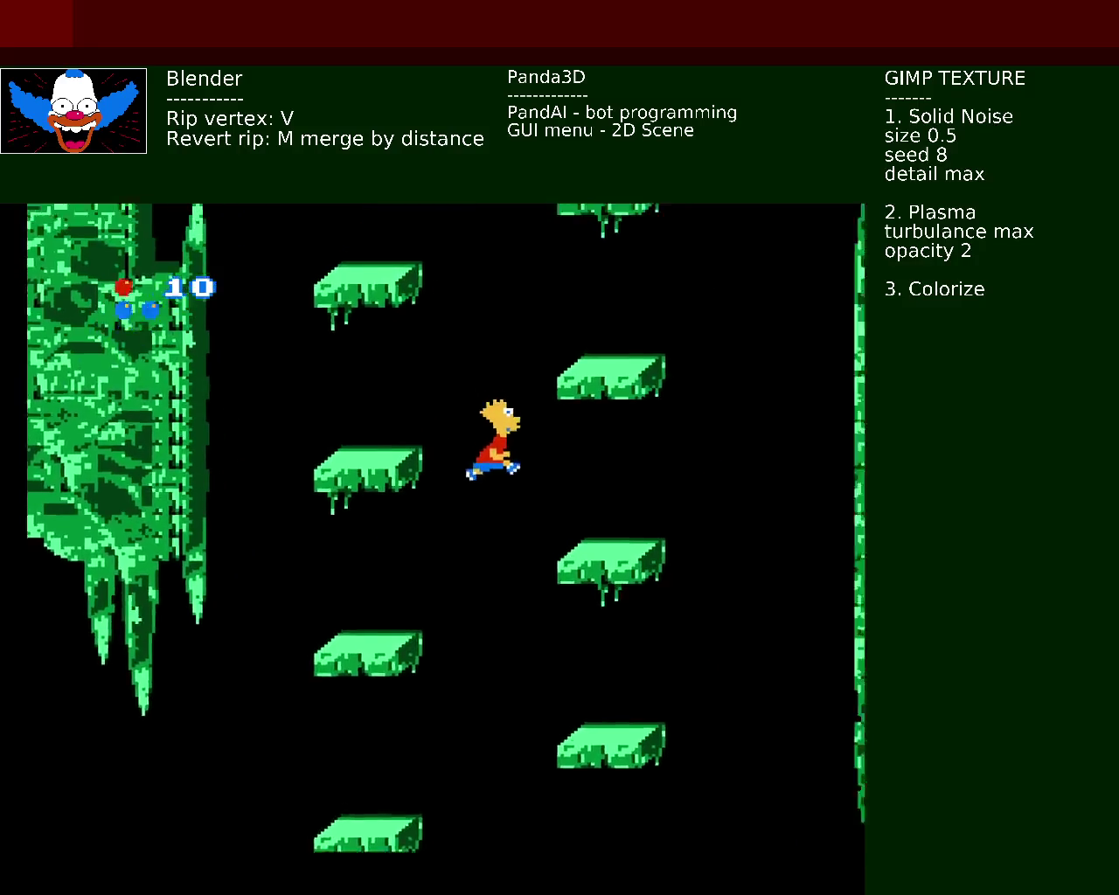
key("Left")
key("Left")
key("x")
key("Right")
key("x")
key("Left")
key("x")
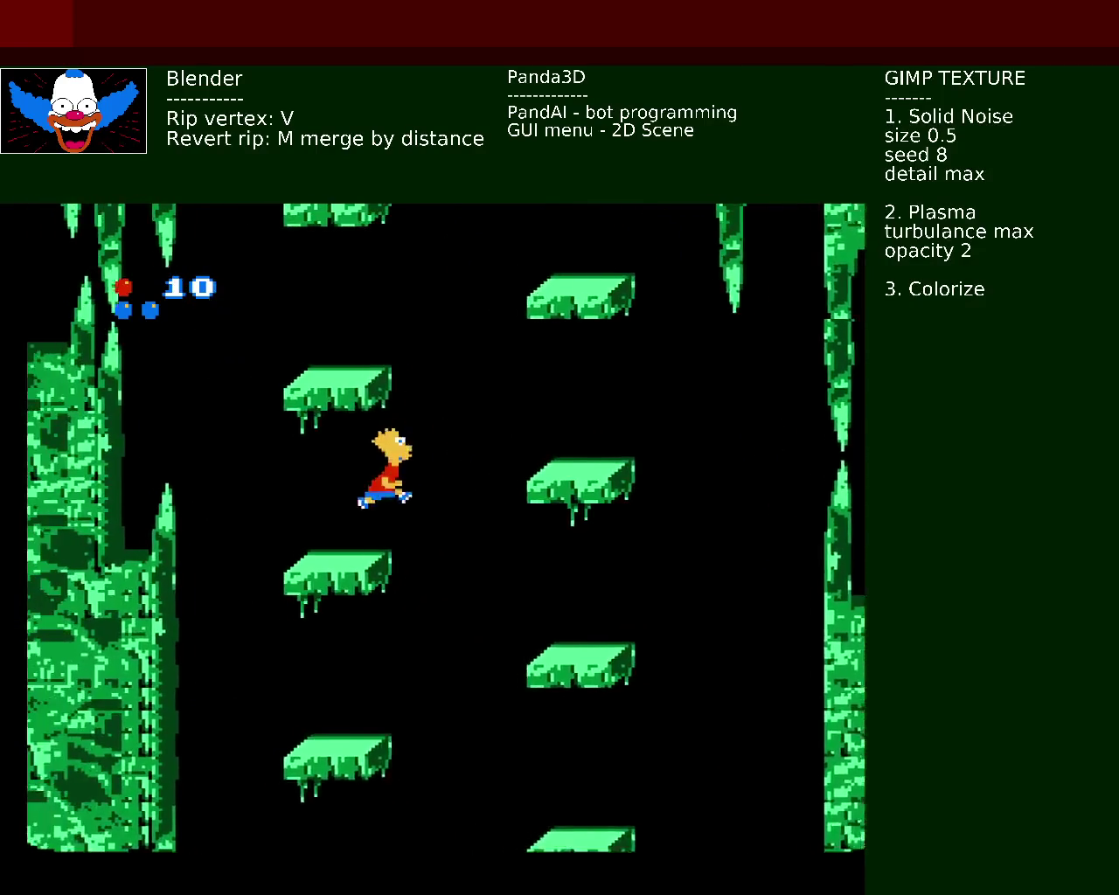
key("Right")
key("x")
key("Left")
key("x")
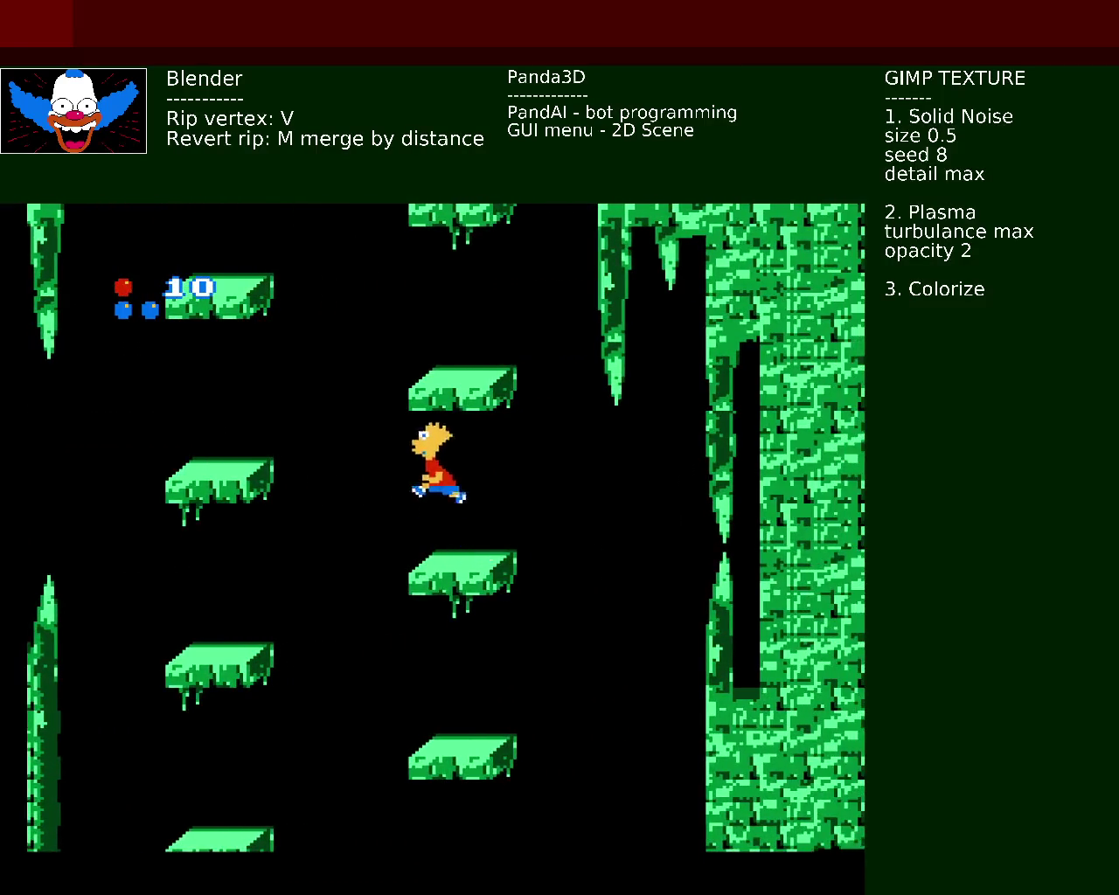
key("Right")
key("x")
key("Left")
key("x")
key("x")
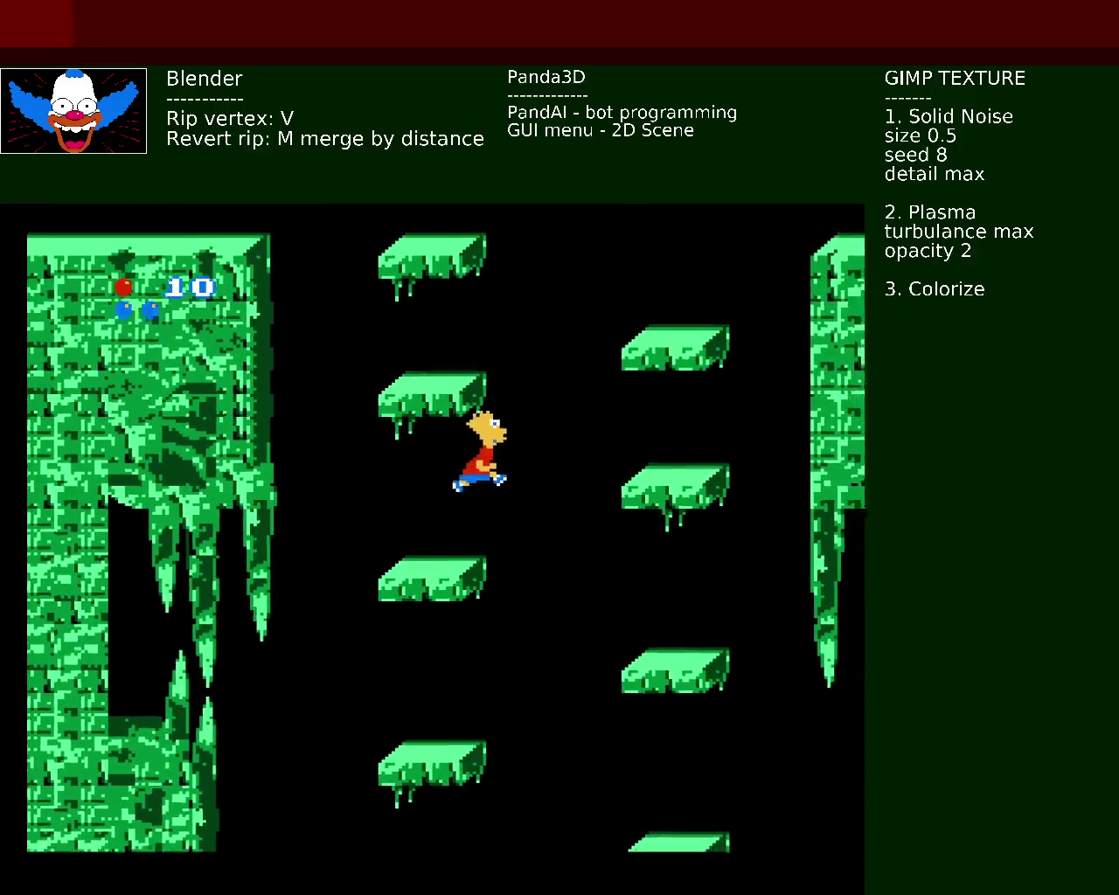
key("Left")
key("x")
key("Right")
key("x")
key("x")
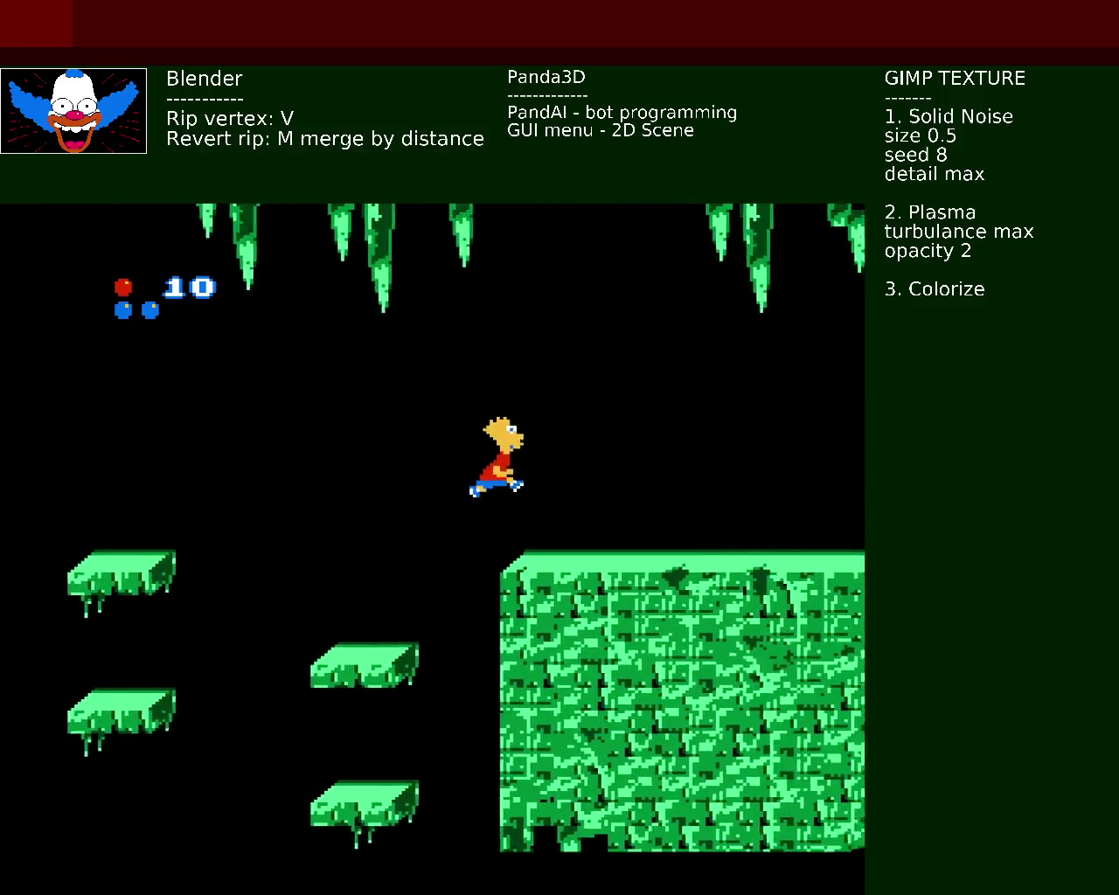
Step: Run Bart right along the big block, jumping across mushroom rocks and floating platforms
key("Right")
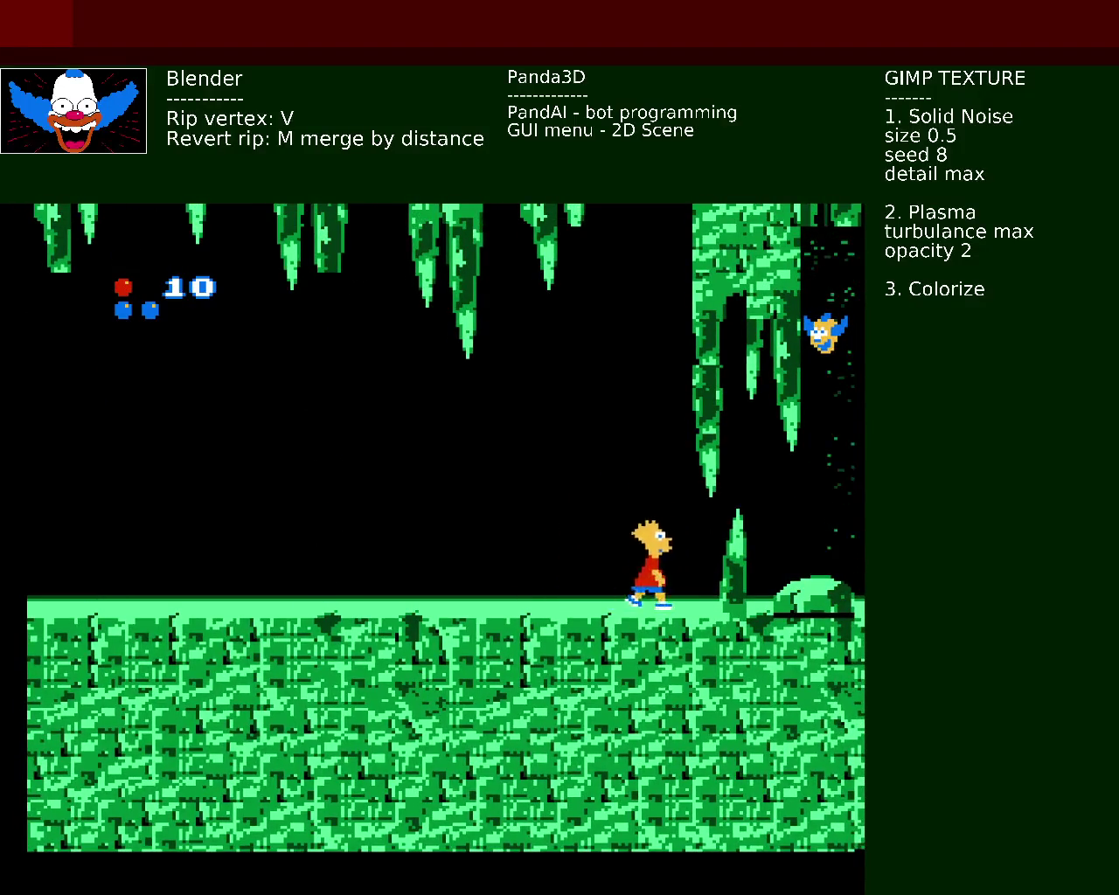
key("Right")
key("Right")
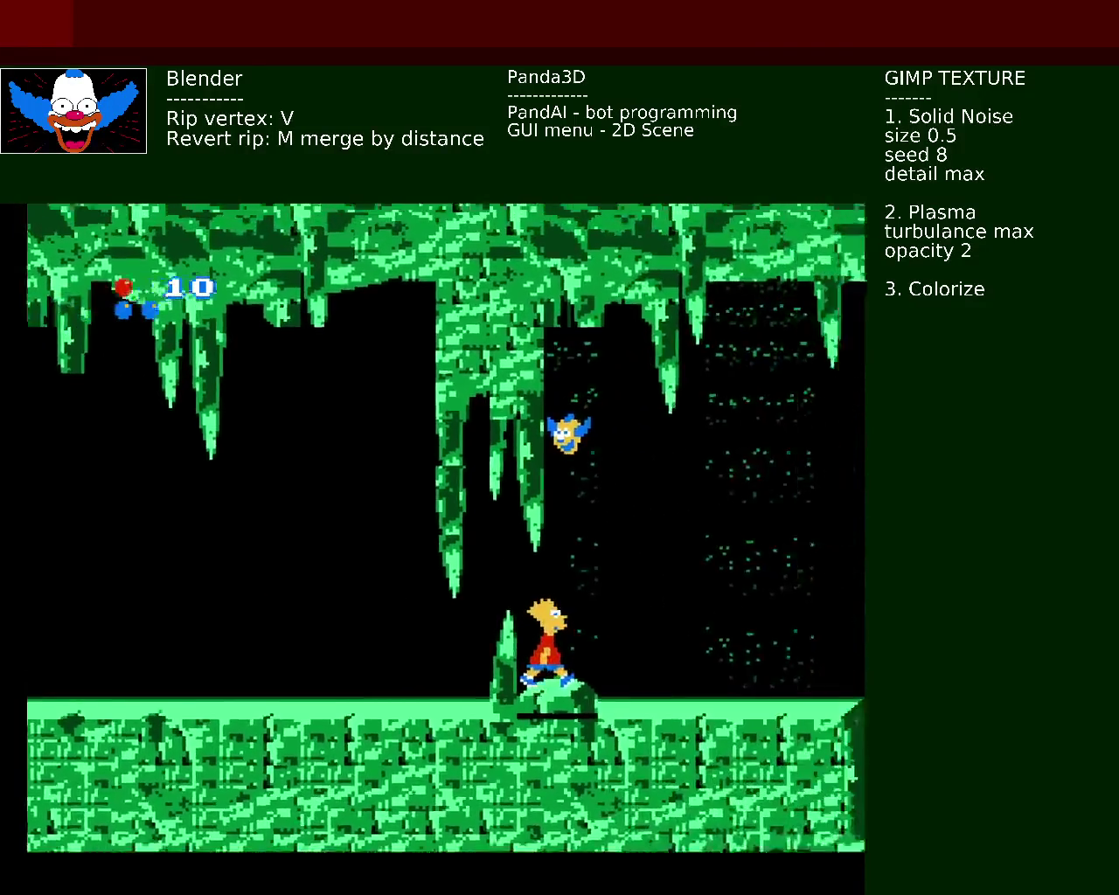
key("x")
key("Right")
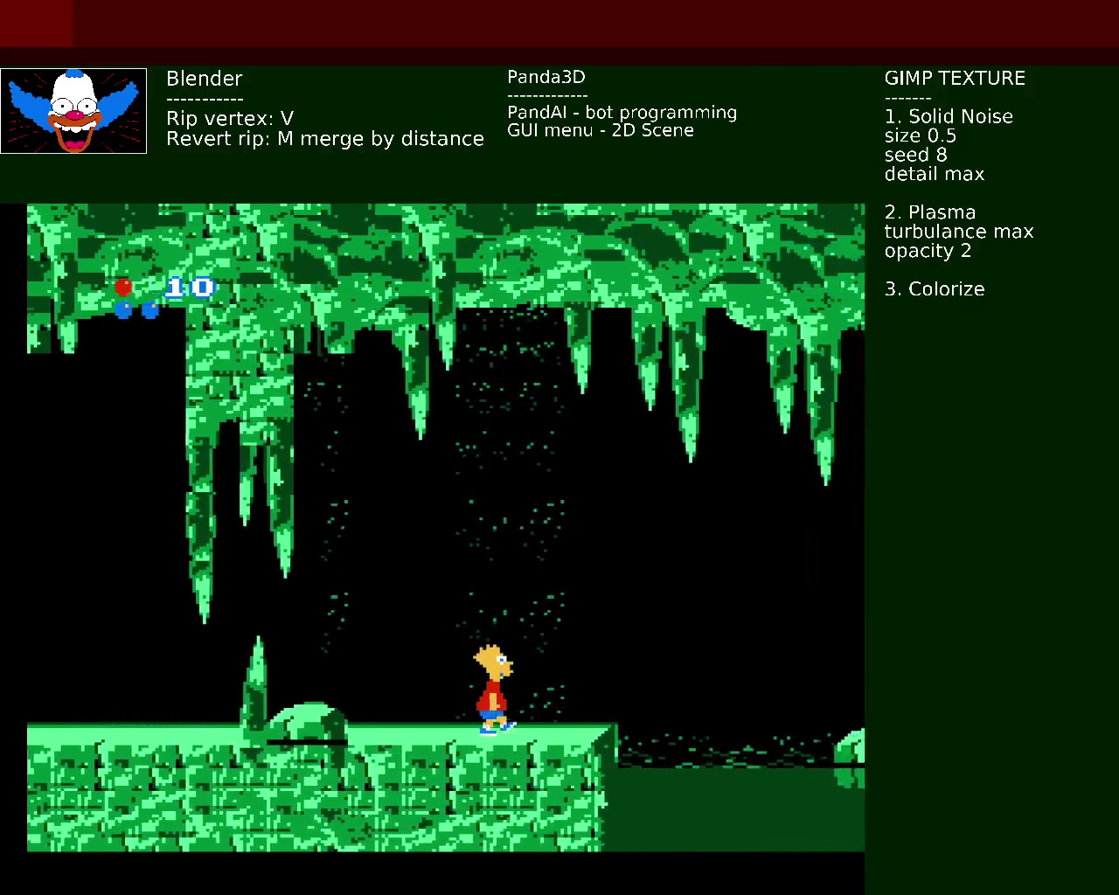
key("x")
key("Right")
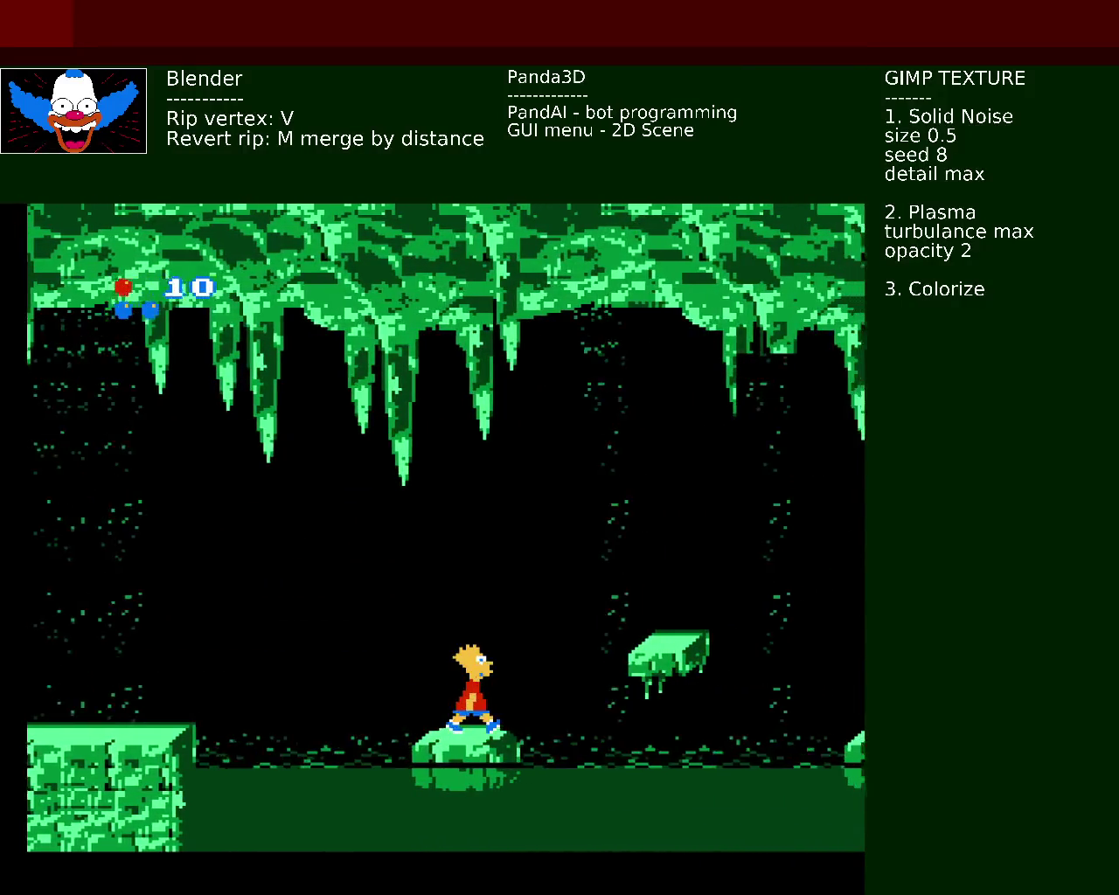
key("x")
key("x")
key("Right")
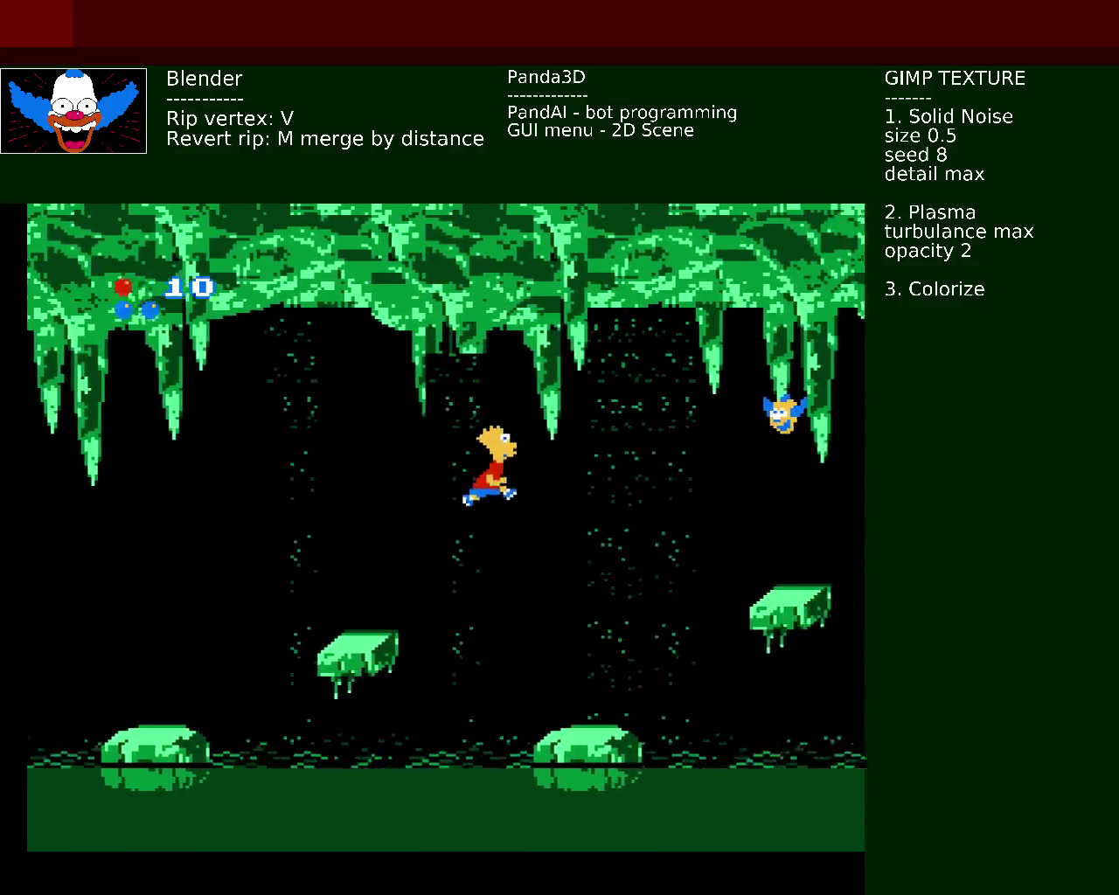
key("Right")
key("x")
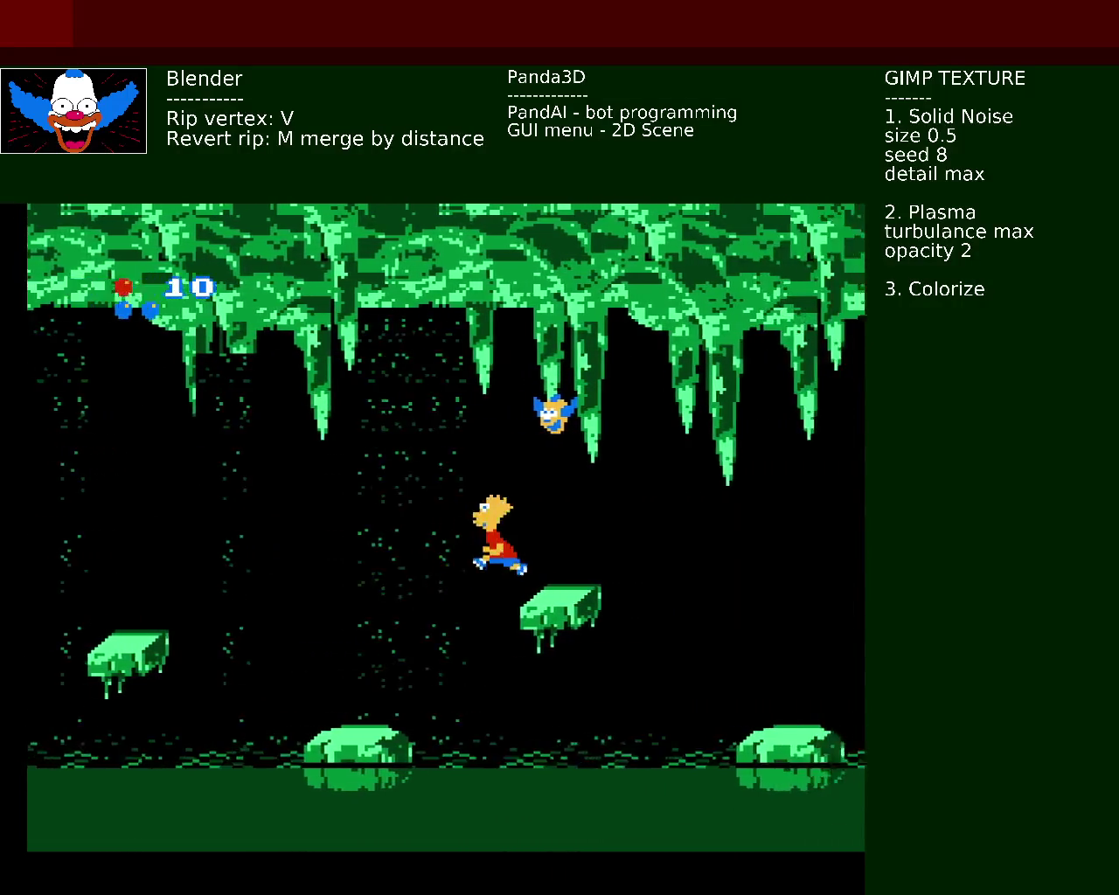
key("Right")
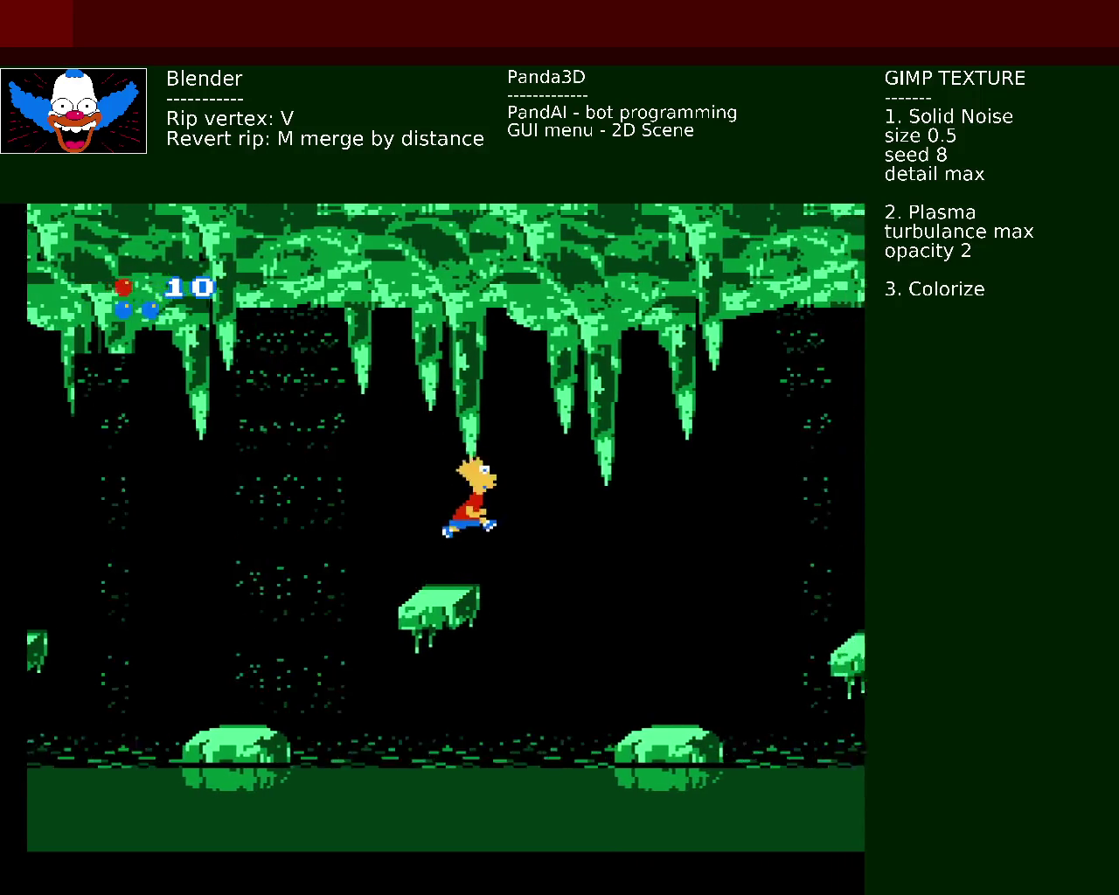
key("x")
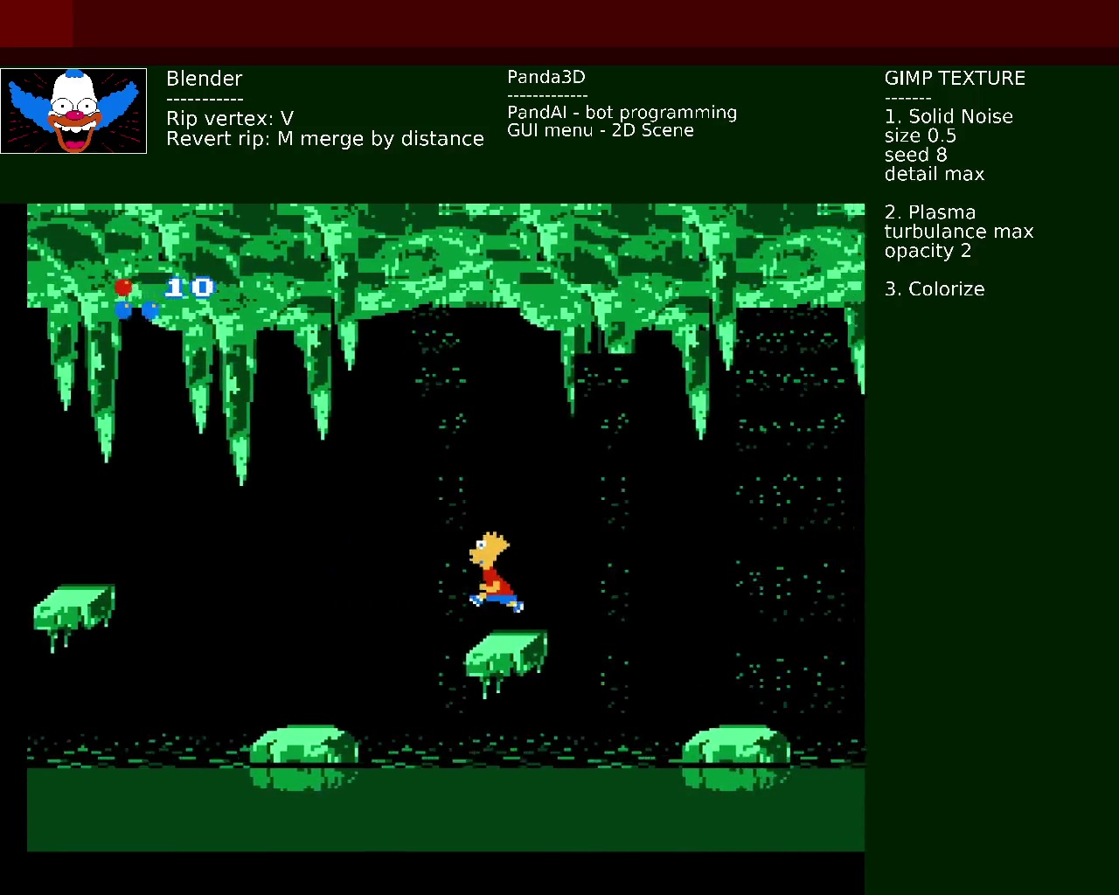
key("Right")
key("x")
key("Right")
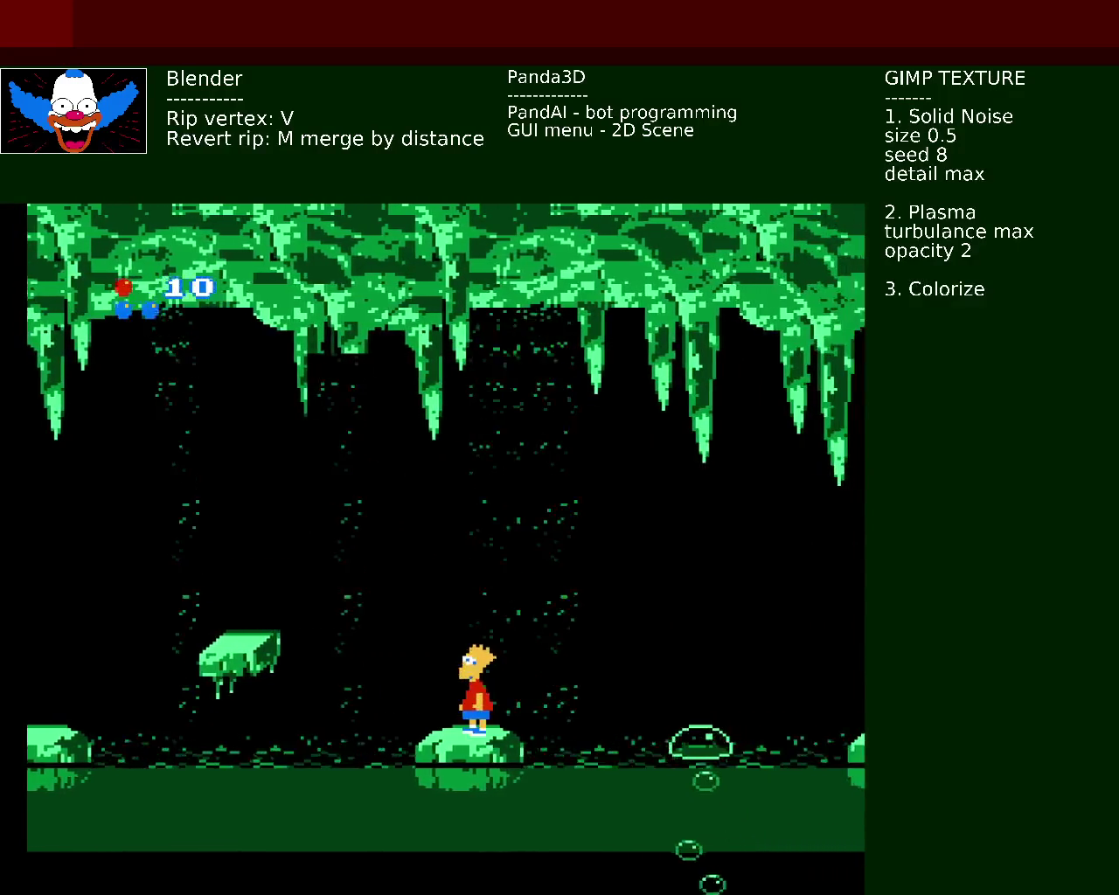
Step: Jump Bart over the water gaps between ground rocks into the green slime cavern
key("Right")
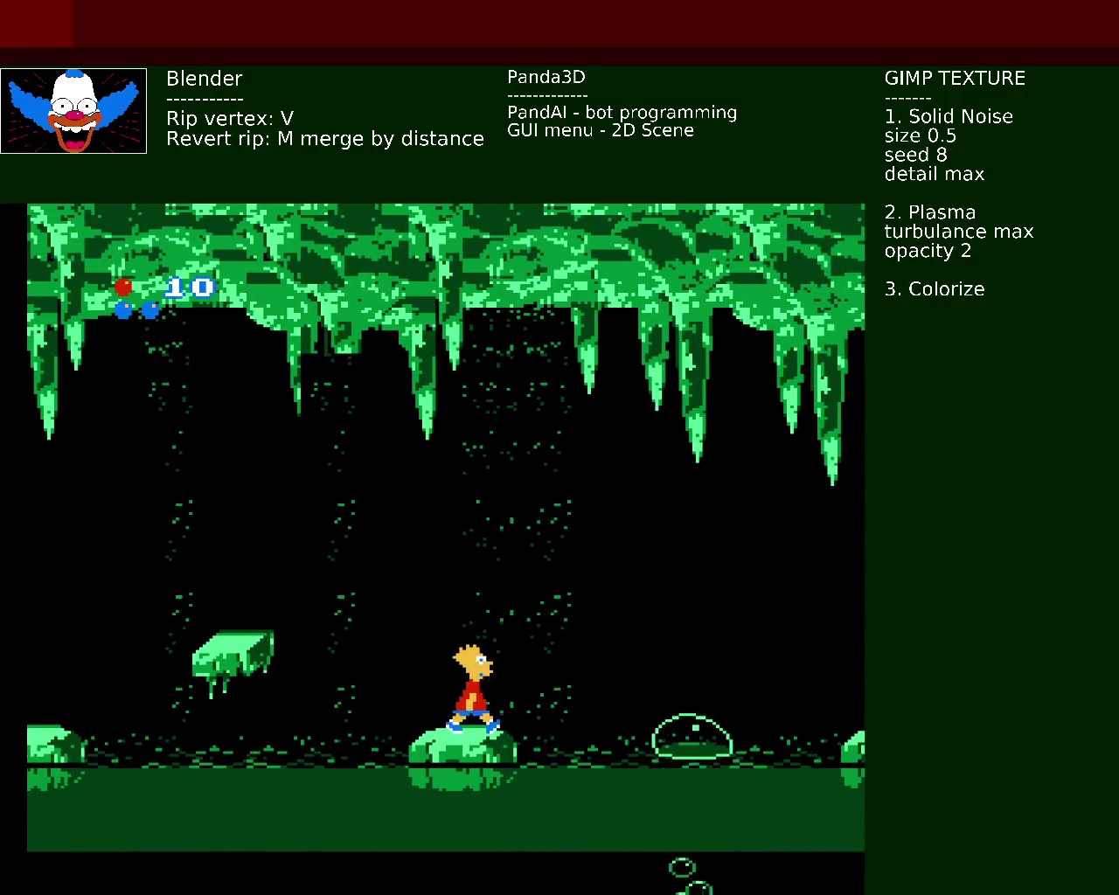
key("x")
key("x")
key("Right")
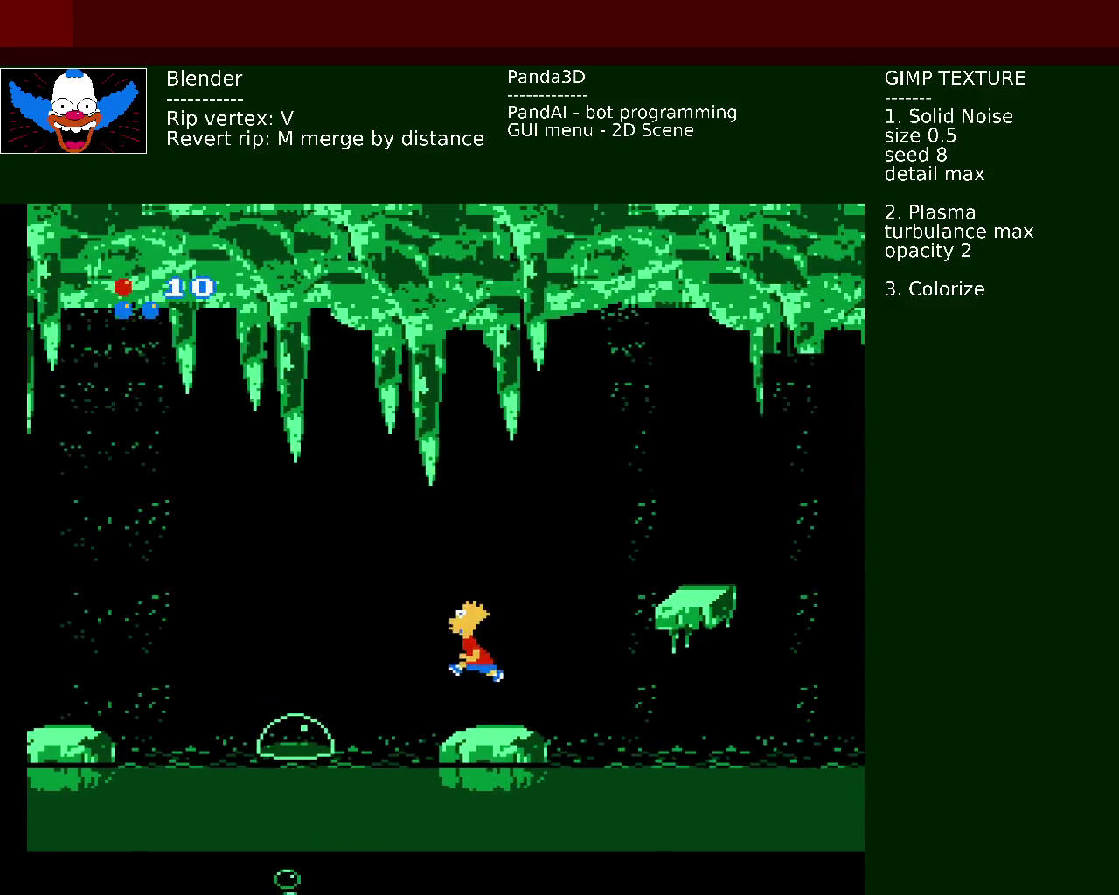
key("x")
key("Right")
key("x")
key("Right")
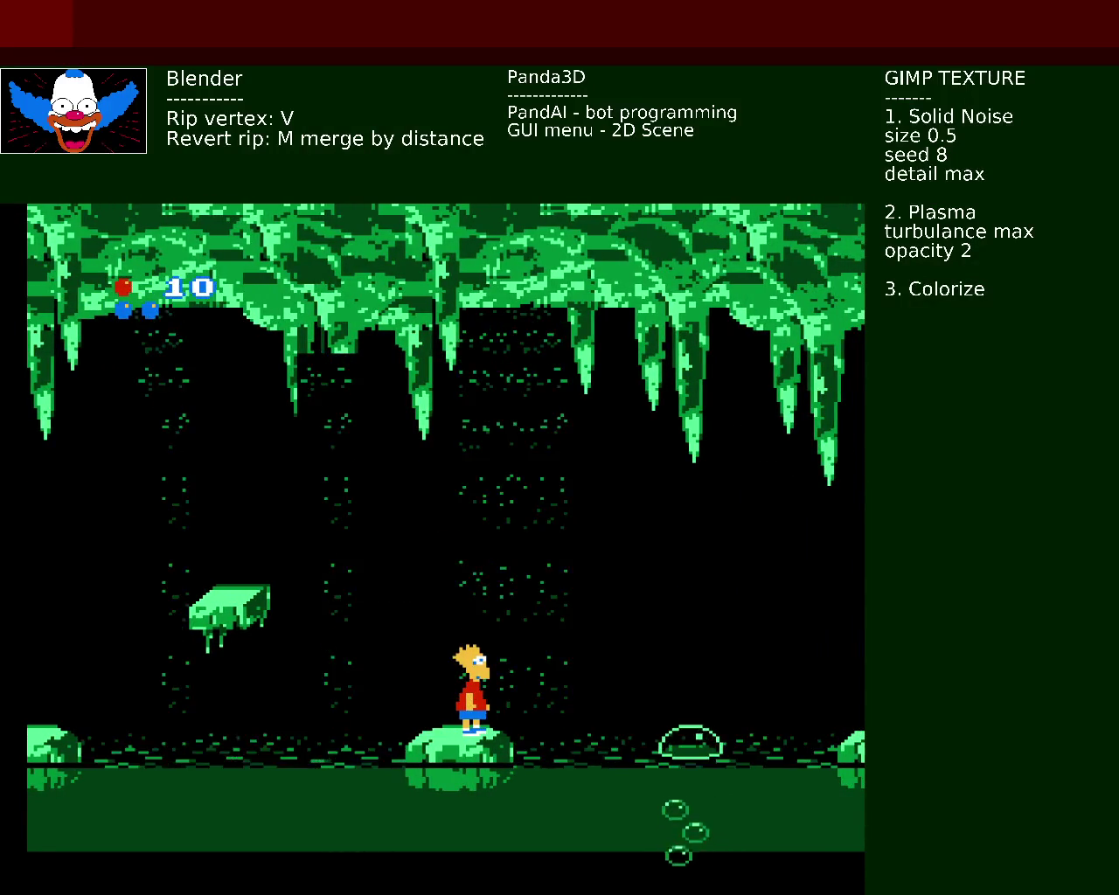
key("Right")
key("x")
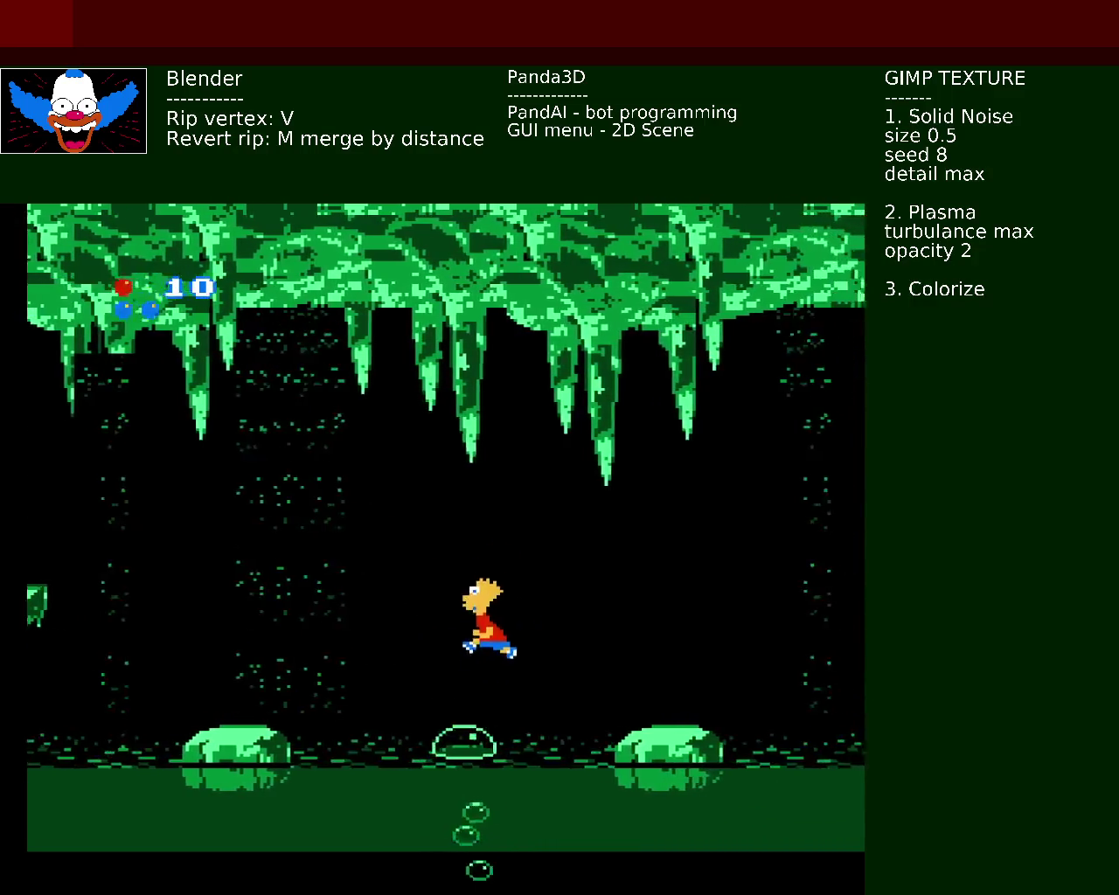
key("Left")
key("Right")
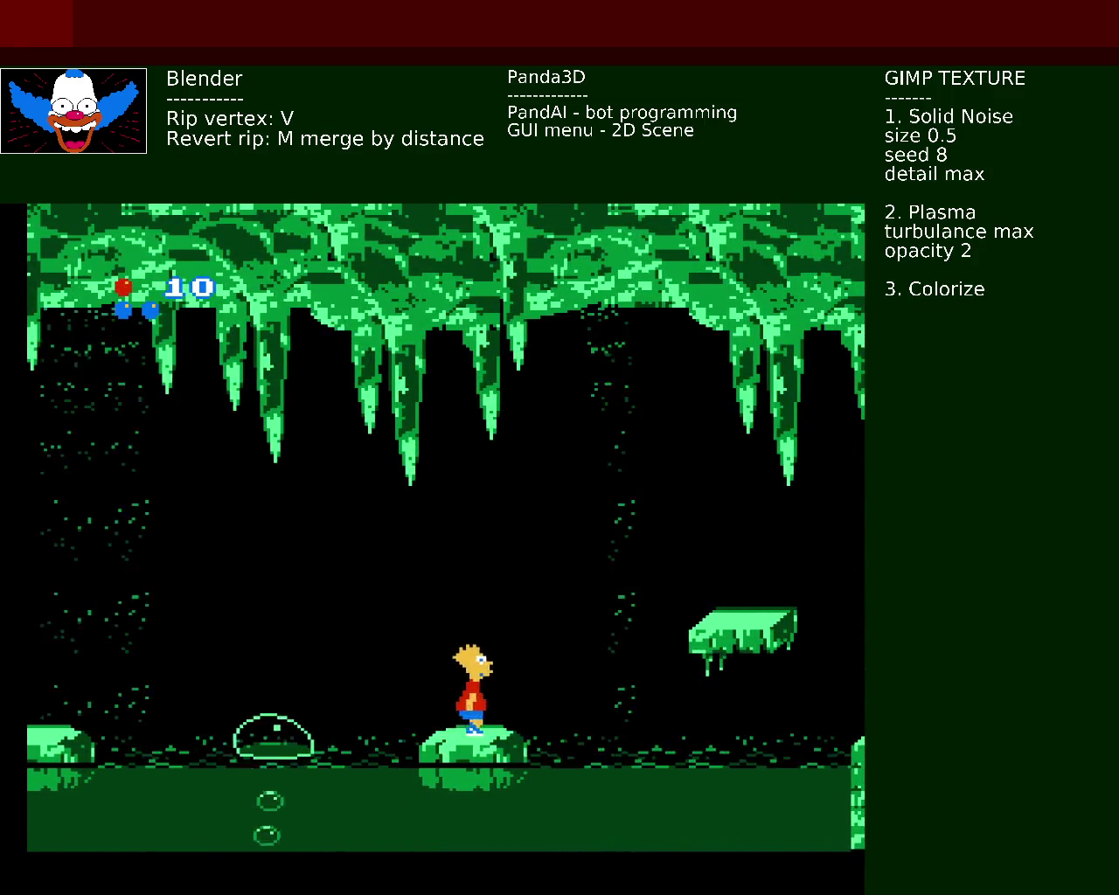
key("x")
key("x")
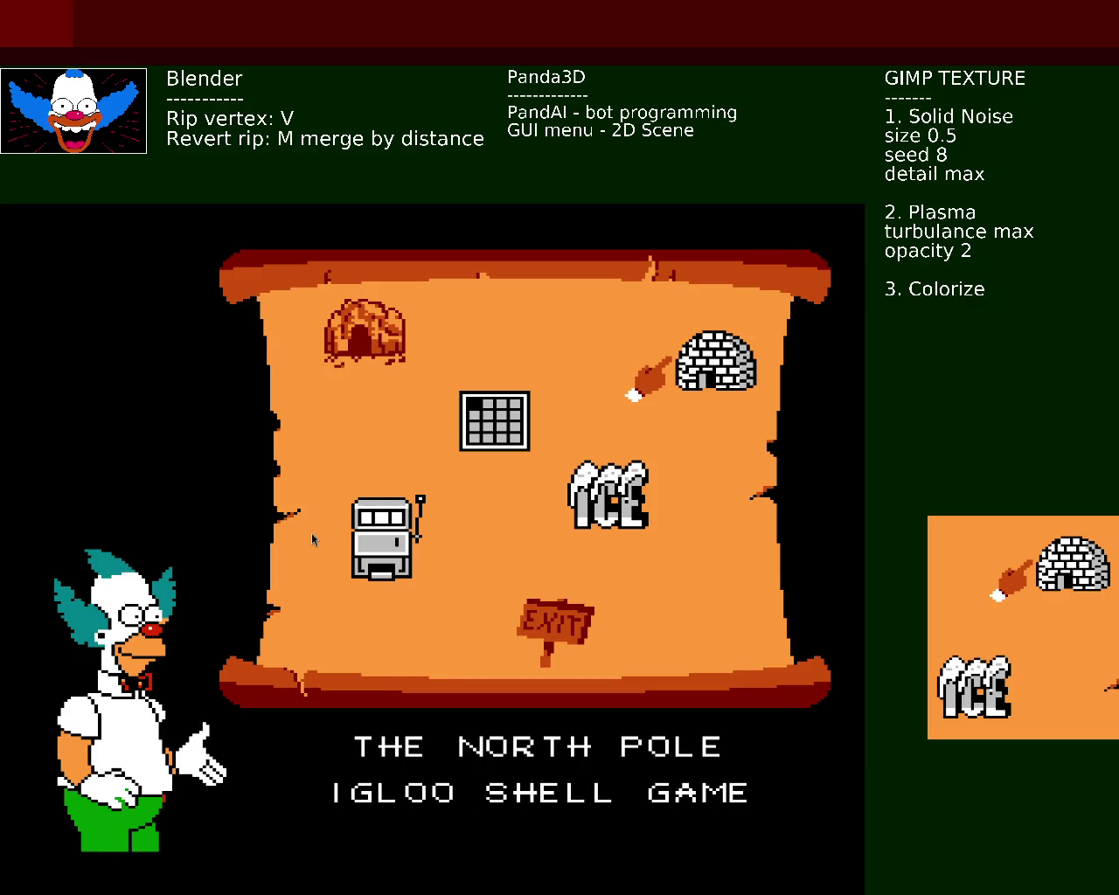
Step: Start the Frozen River ICE level from the map, hop Bart onto a floe, then pause
key("Down")
key("Return")
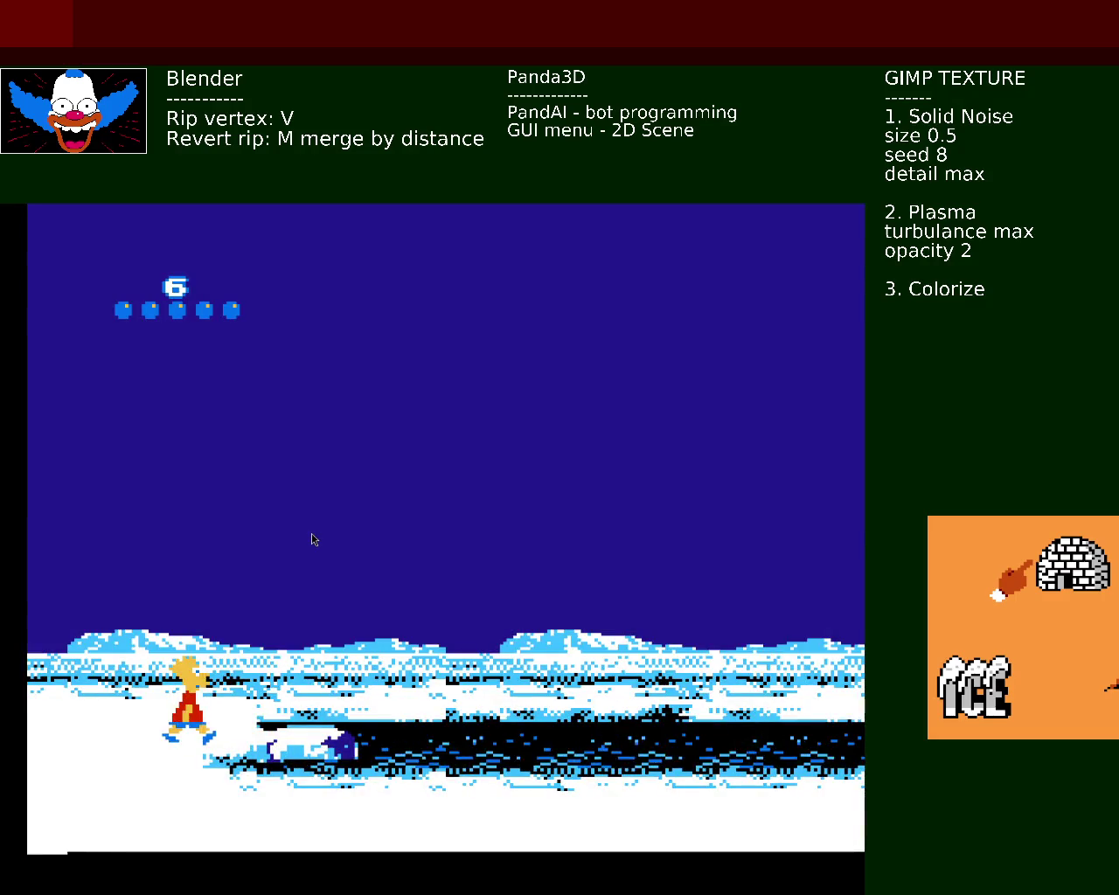
key("Right")
key("x")
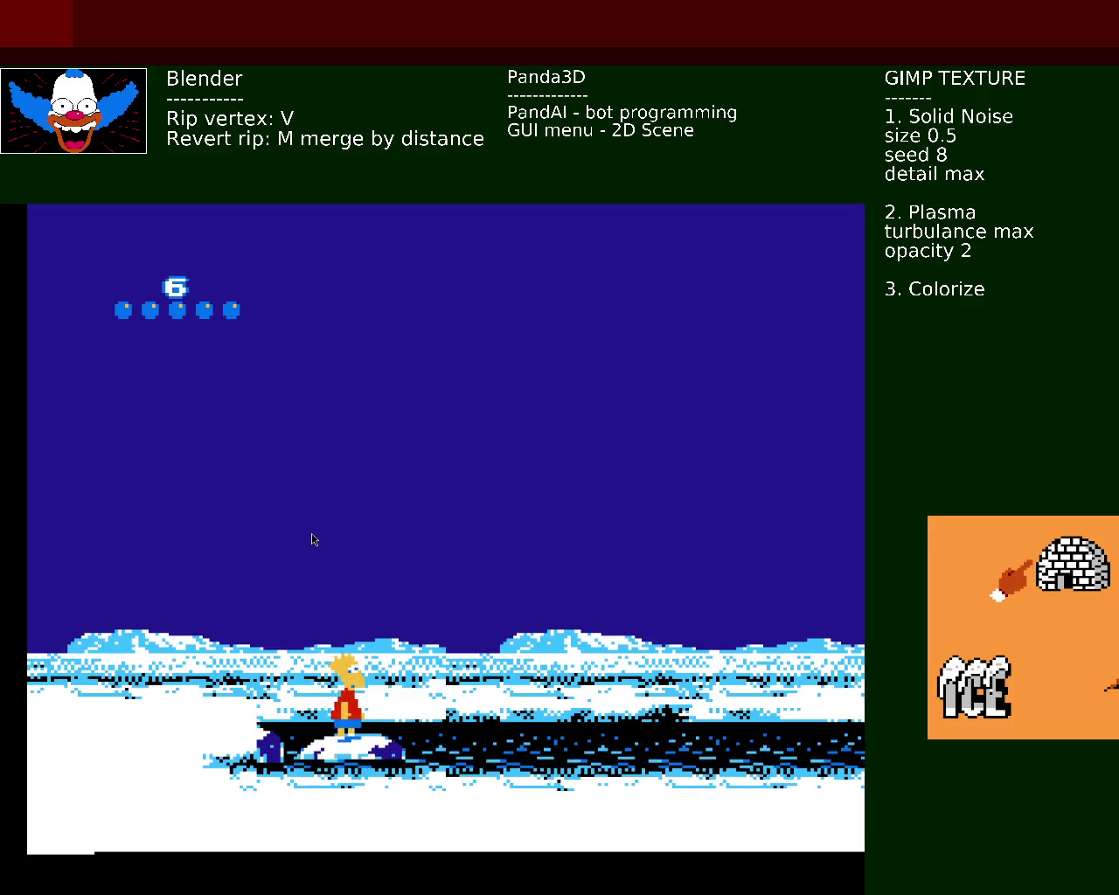
key("Return")
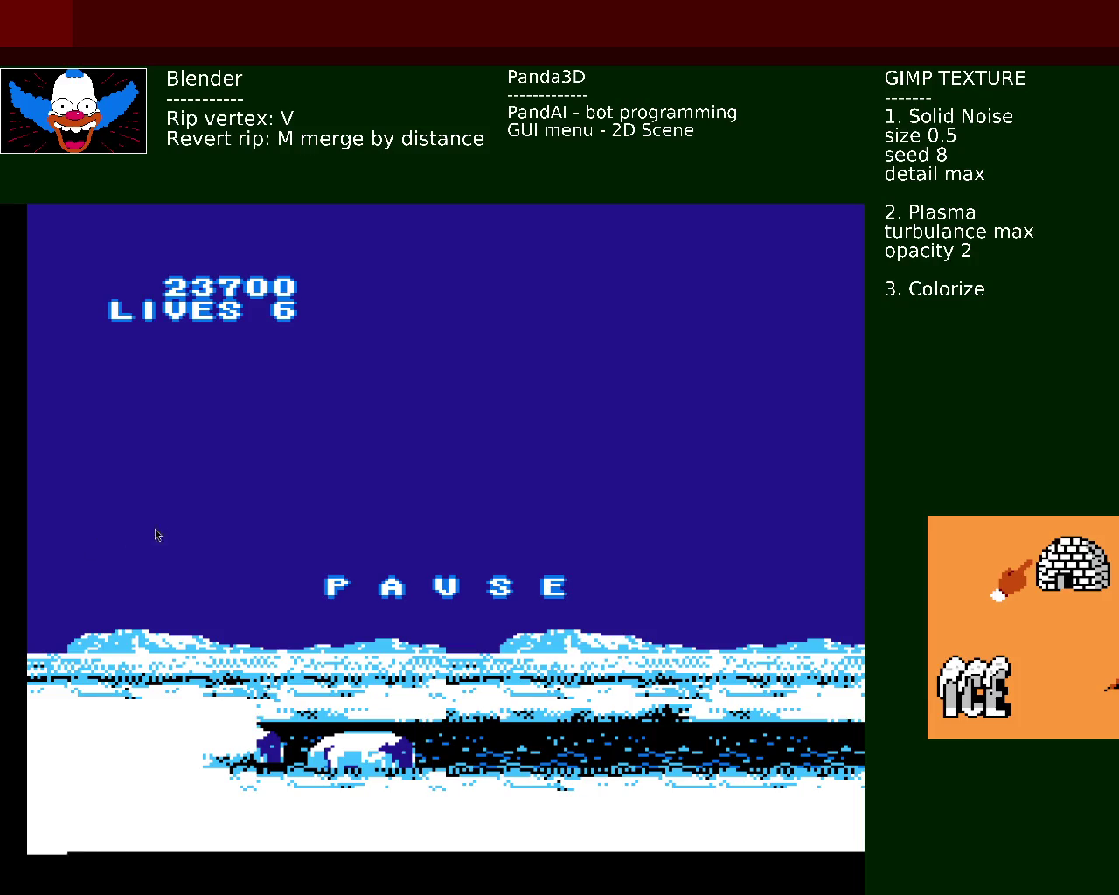
Step: Unpause and move Bart right, jumping from the ice floes onto the snowy ridge
key("Return")
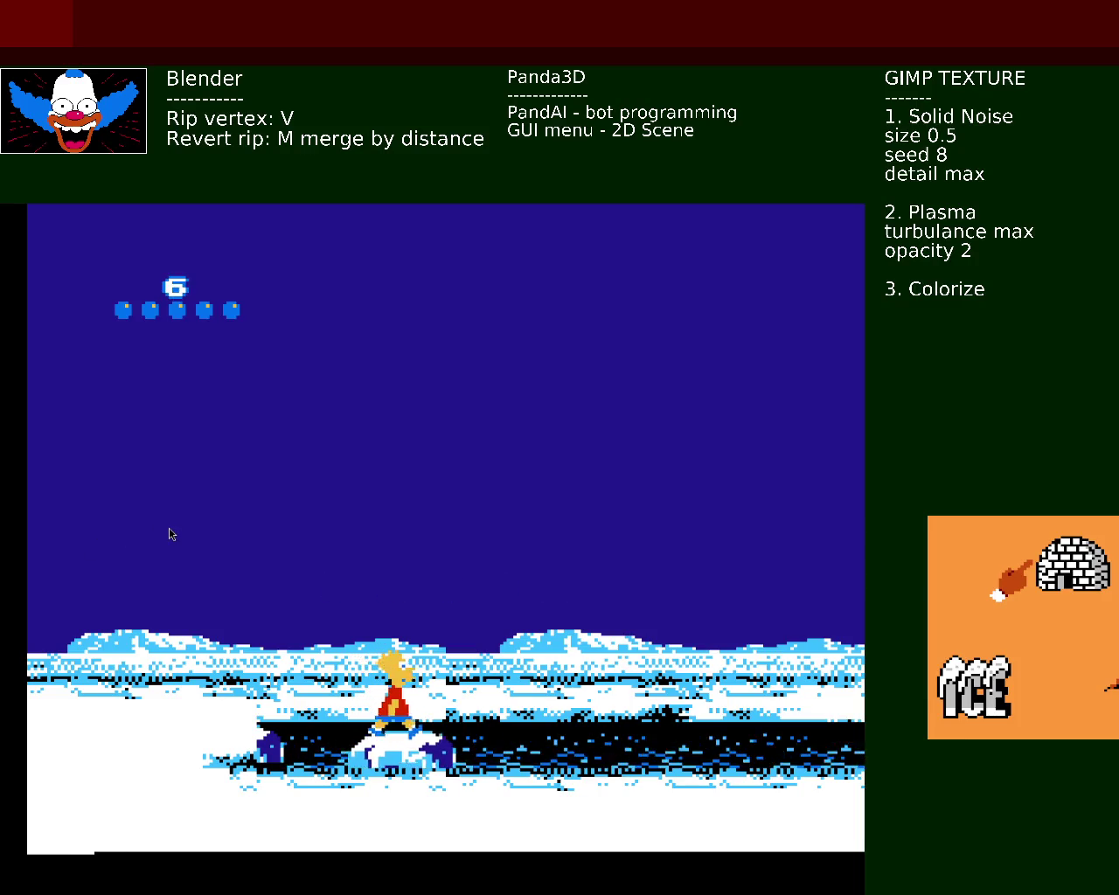
key("Right")
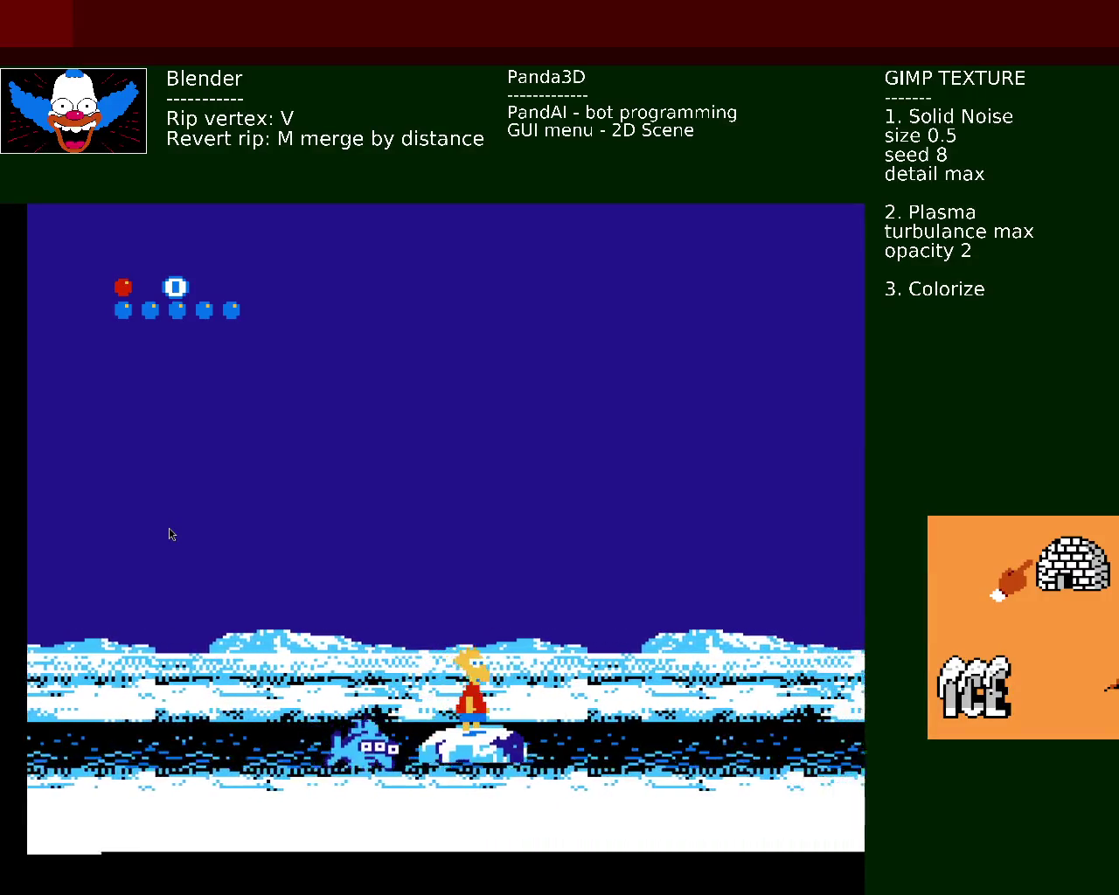
key("x")
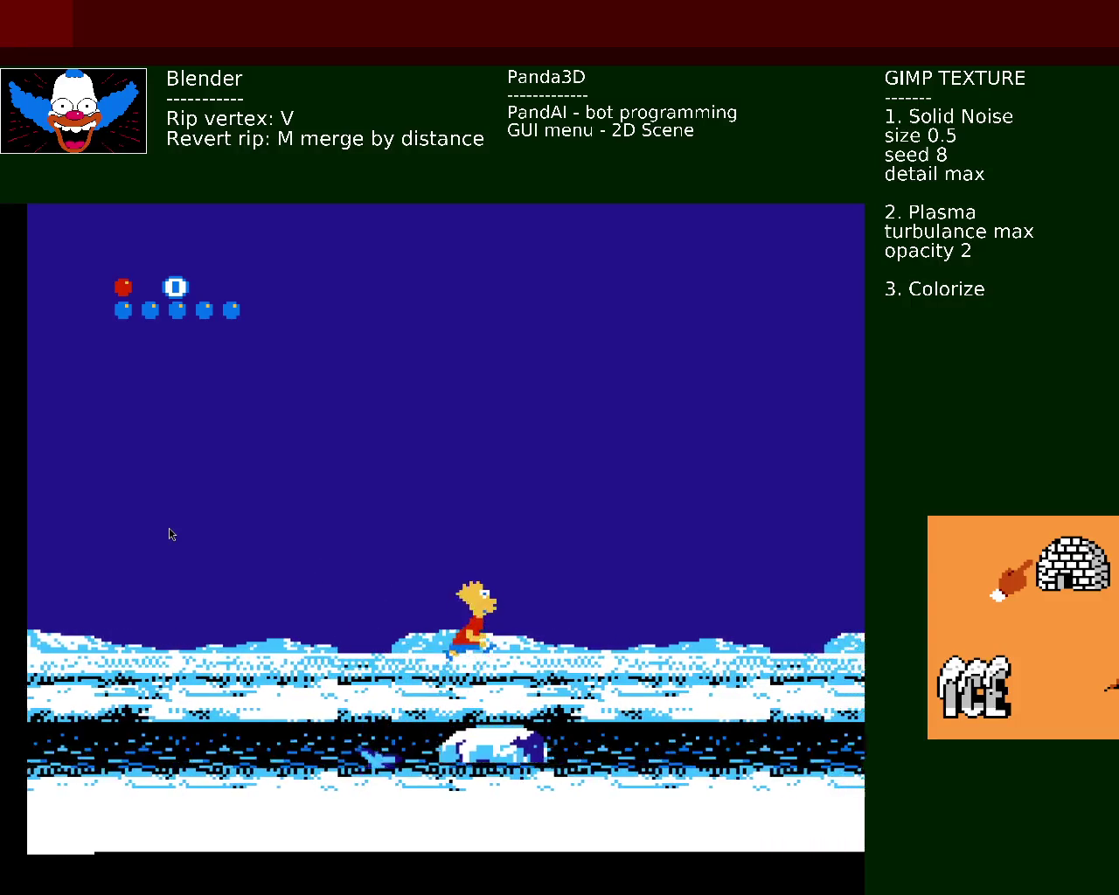
key("x")
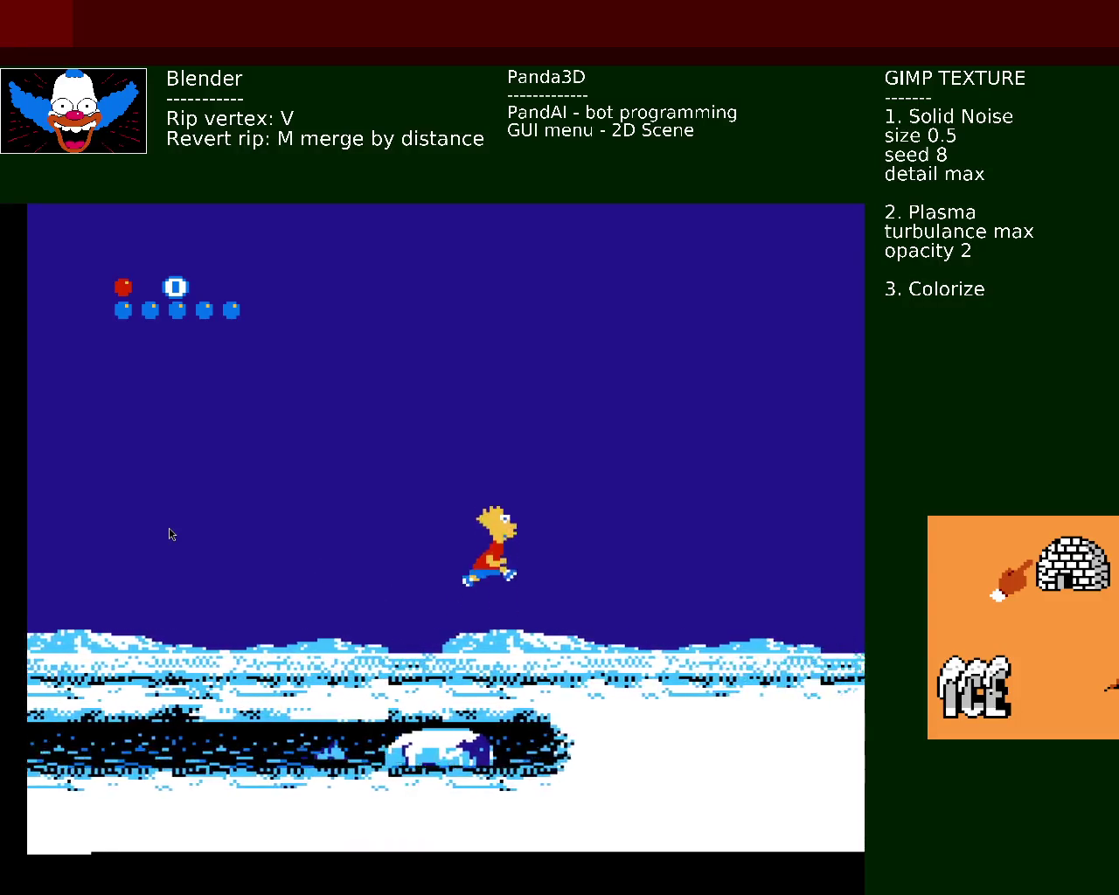
key("x")
key("x")
key("x")
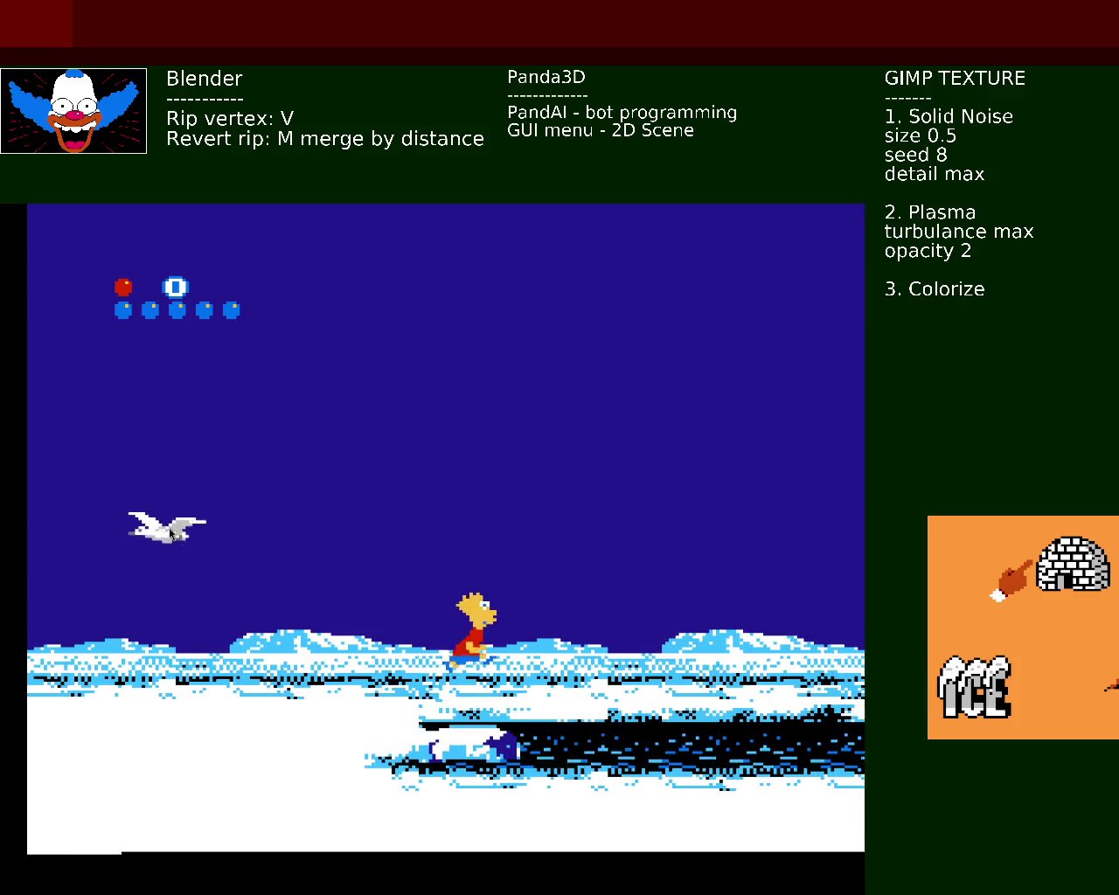
key("x")
key("x")
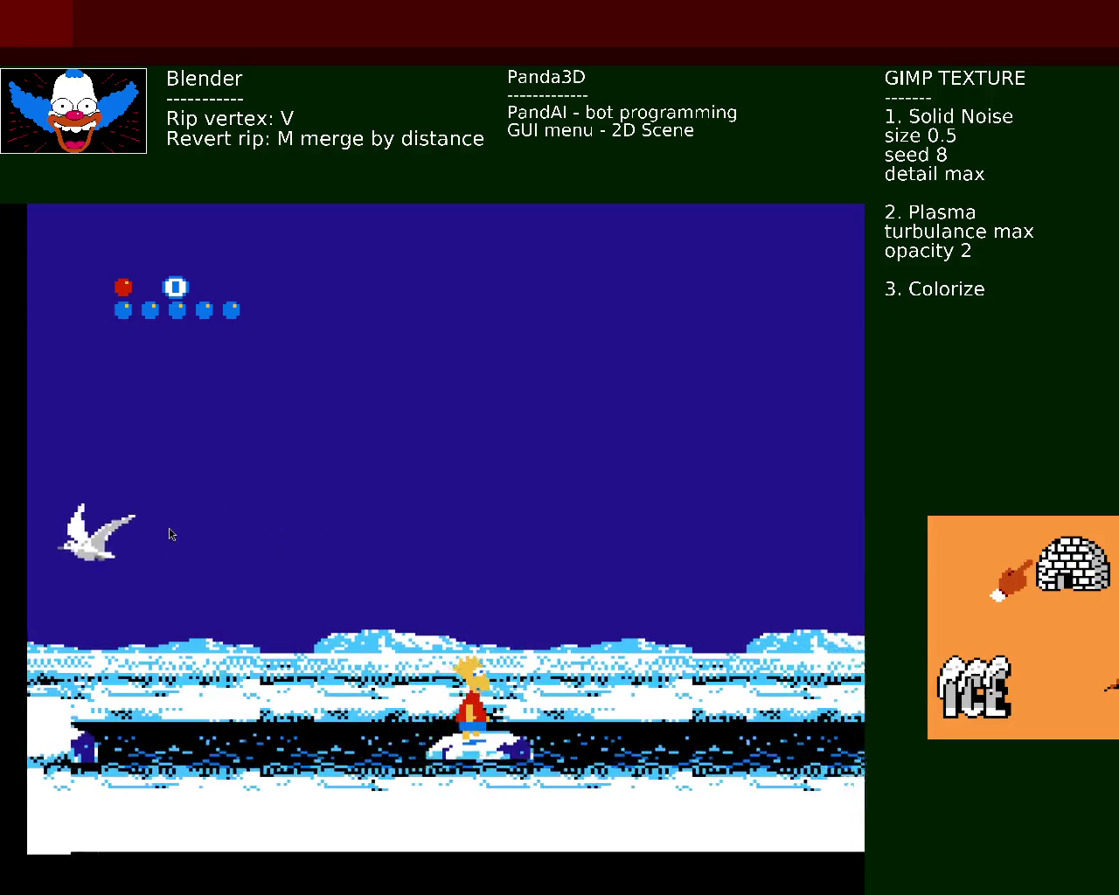
key("x")
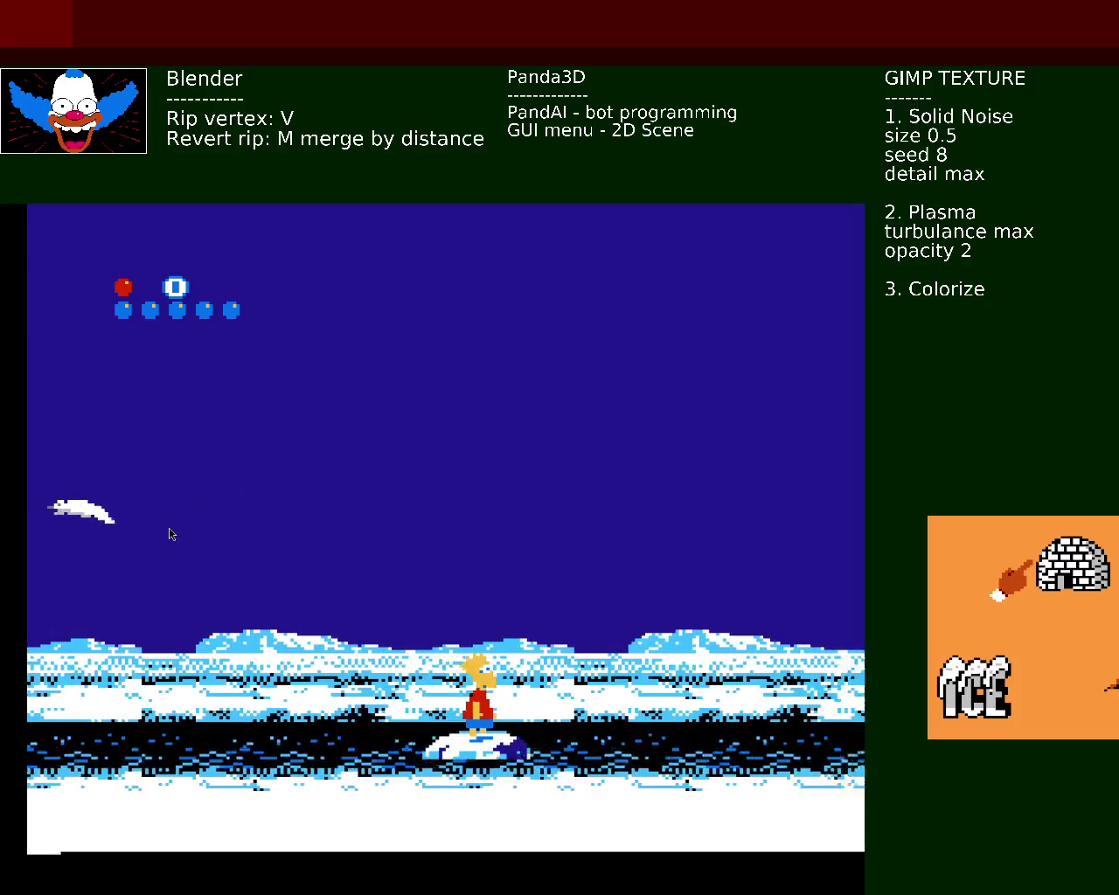
key("x")
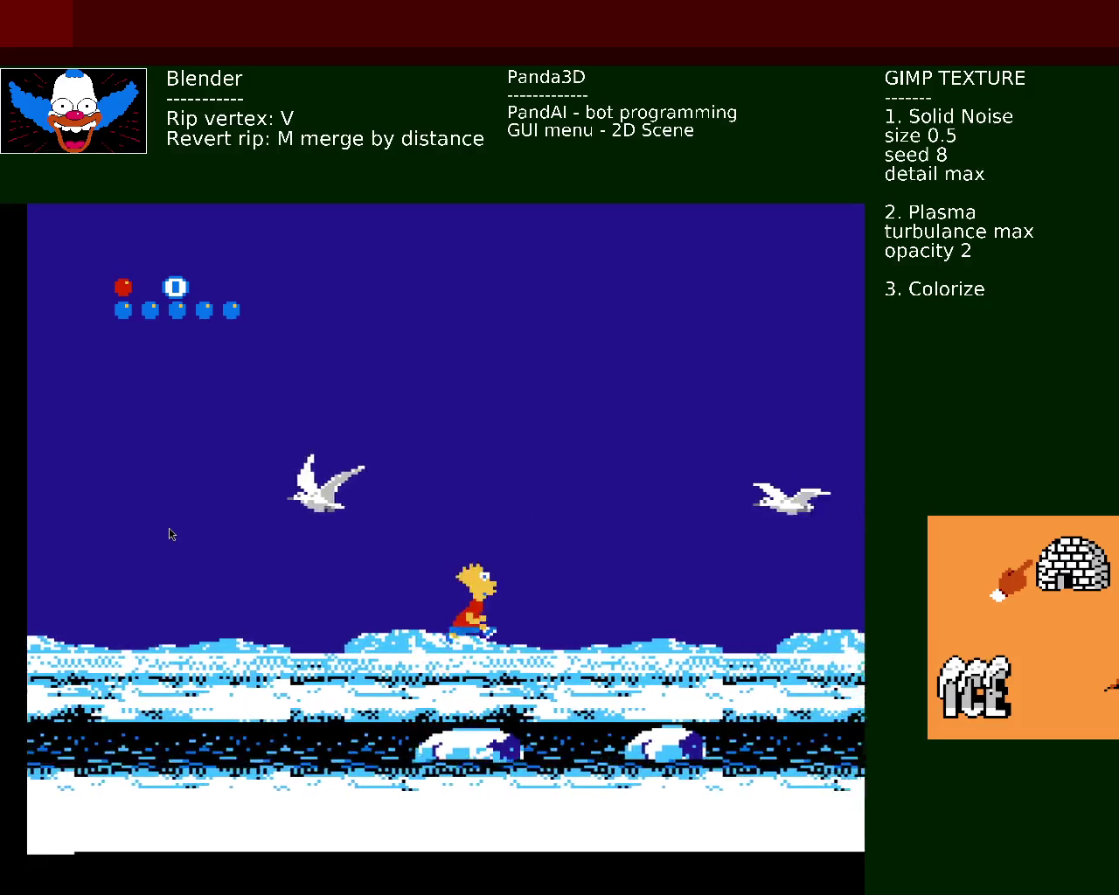
Step: Jump Bart across the last ice floes and land on the snowfield where Lisa stands
key("x")
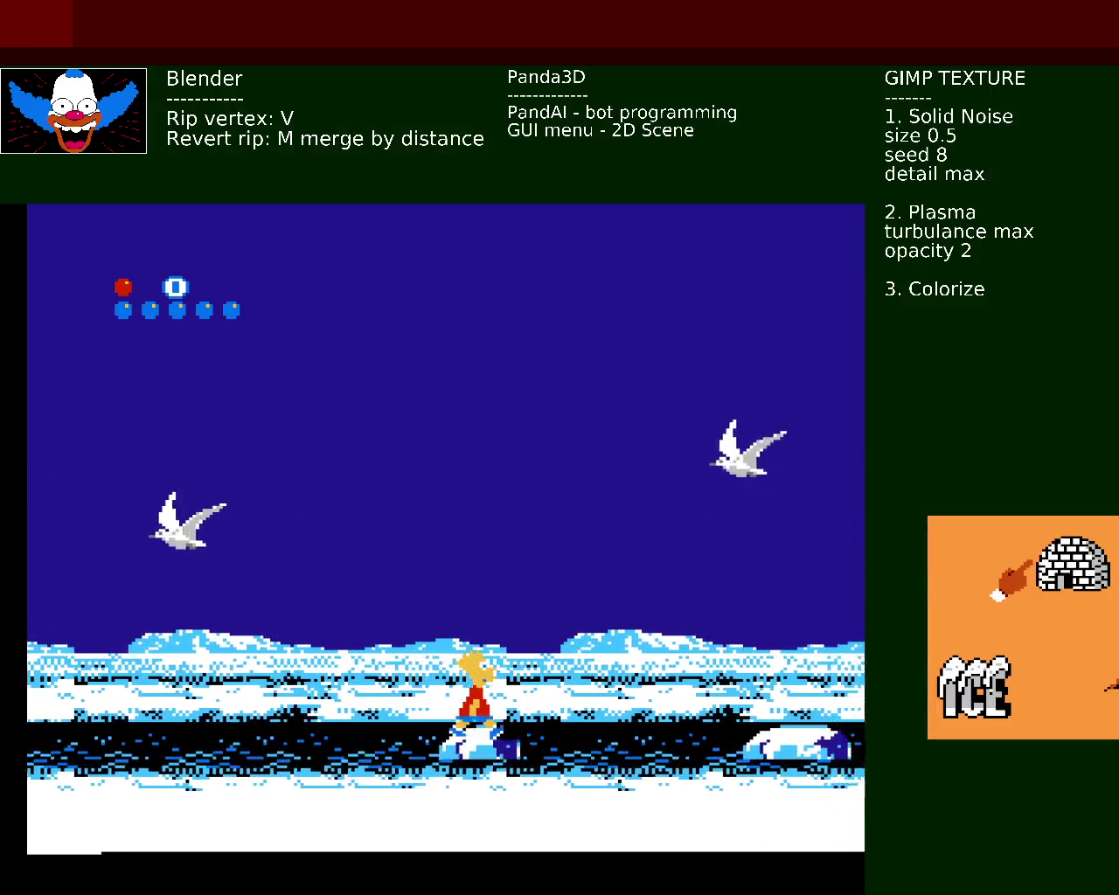
key("x")
key("x")
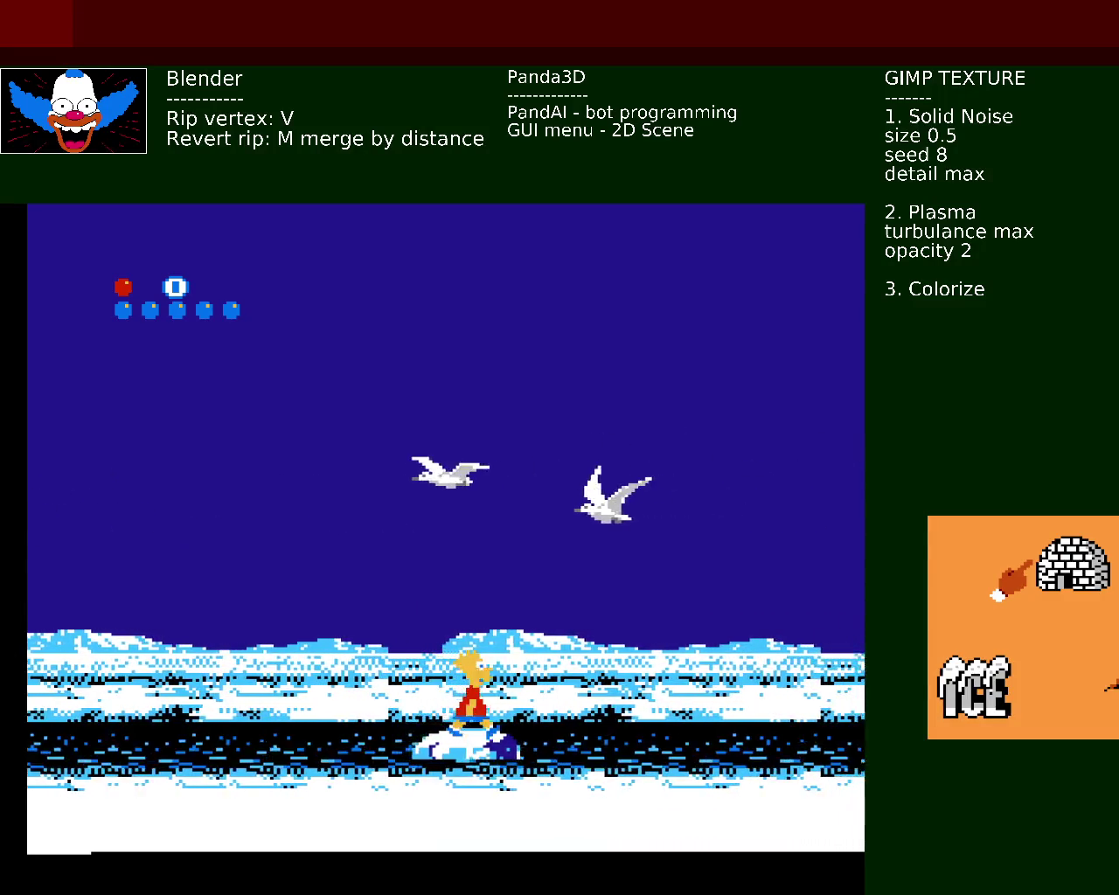
key("x")
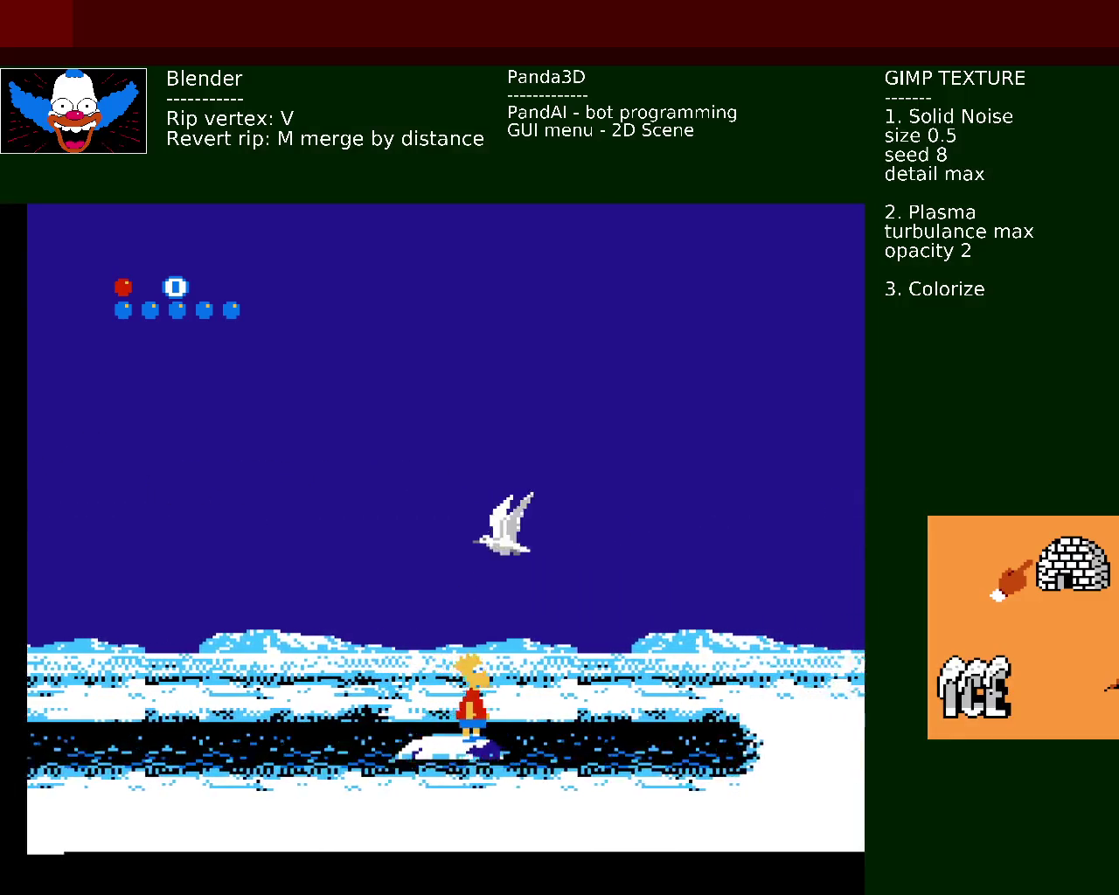
key("x")
key("x")
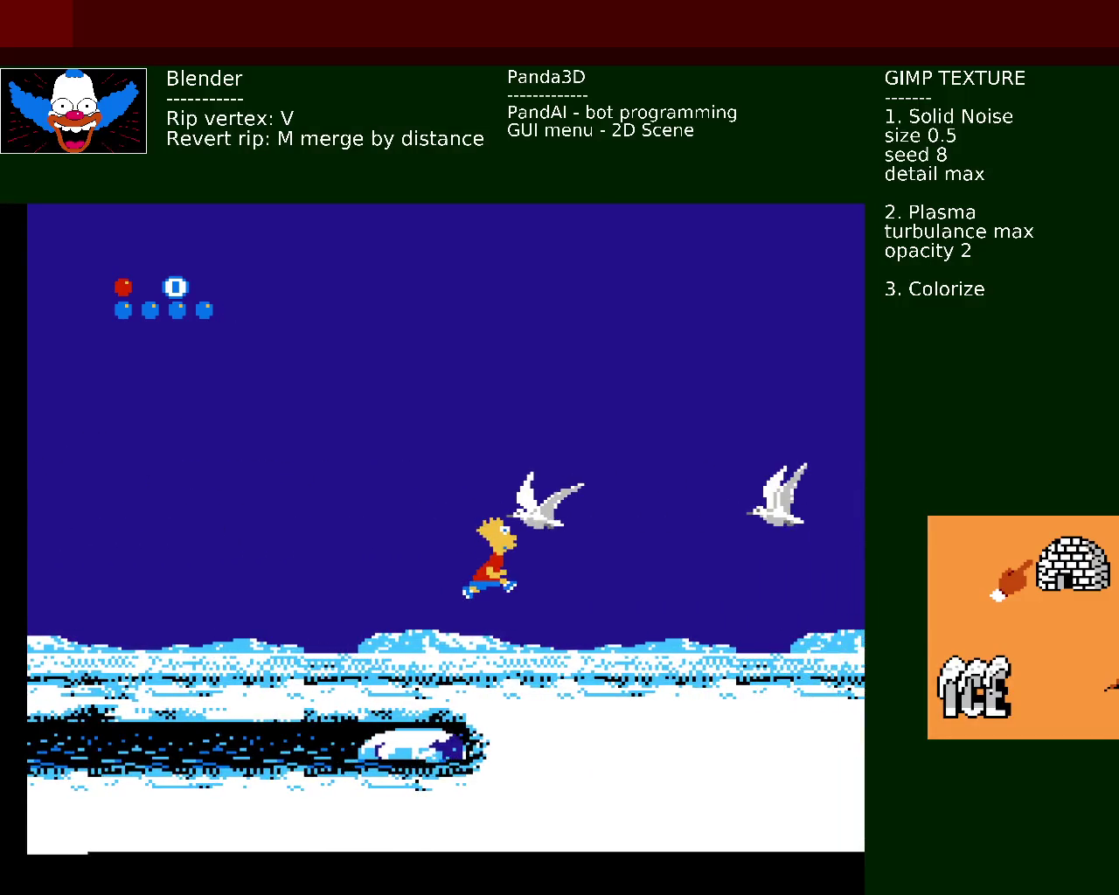
key("Right")
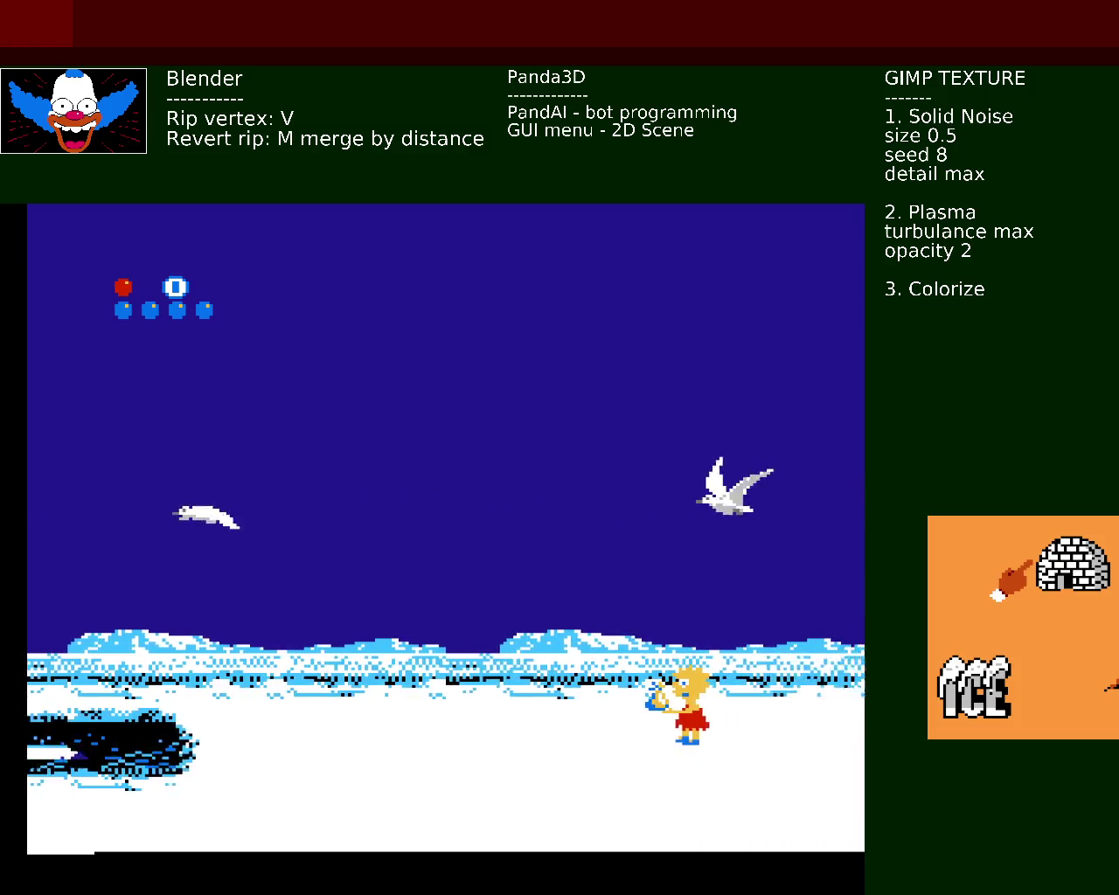
Step: Run and jump Bart right past Lisa and the igloo
key("Right")
key("x")
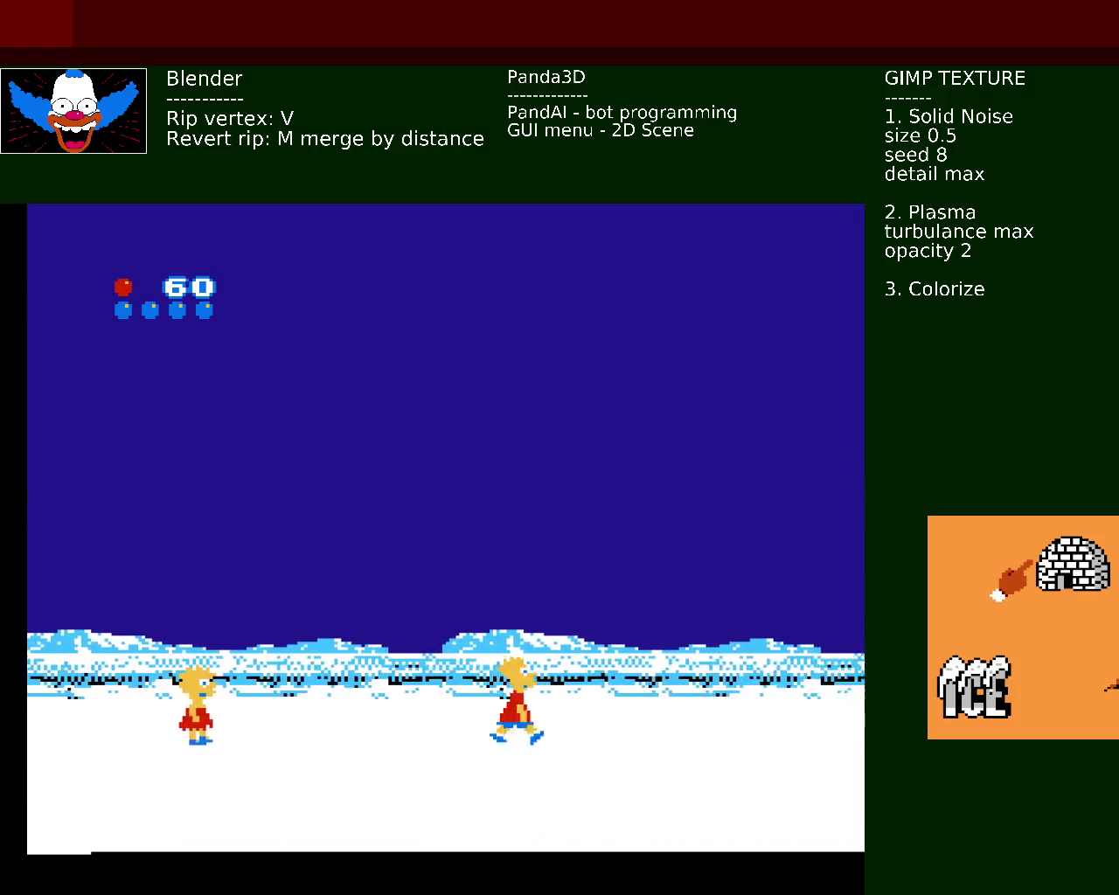
key("Right")
key("x")
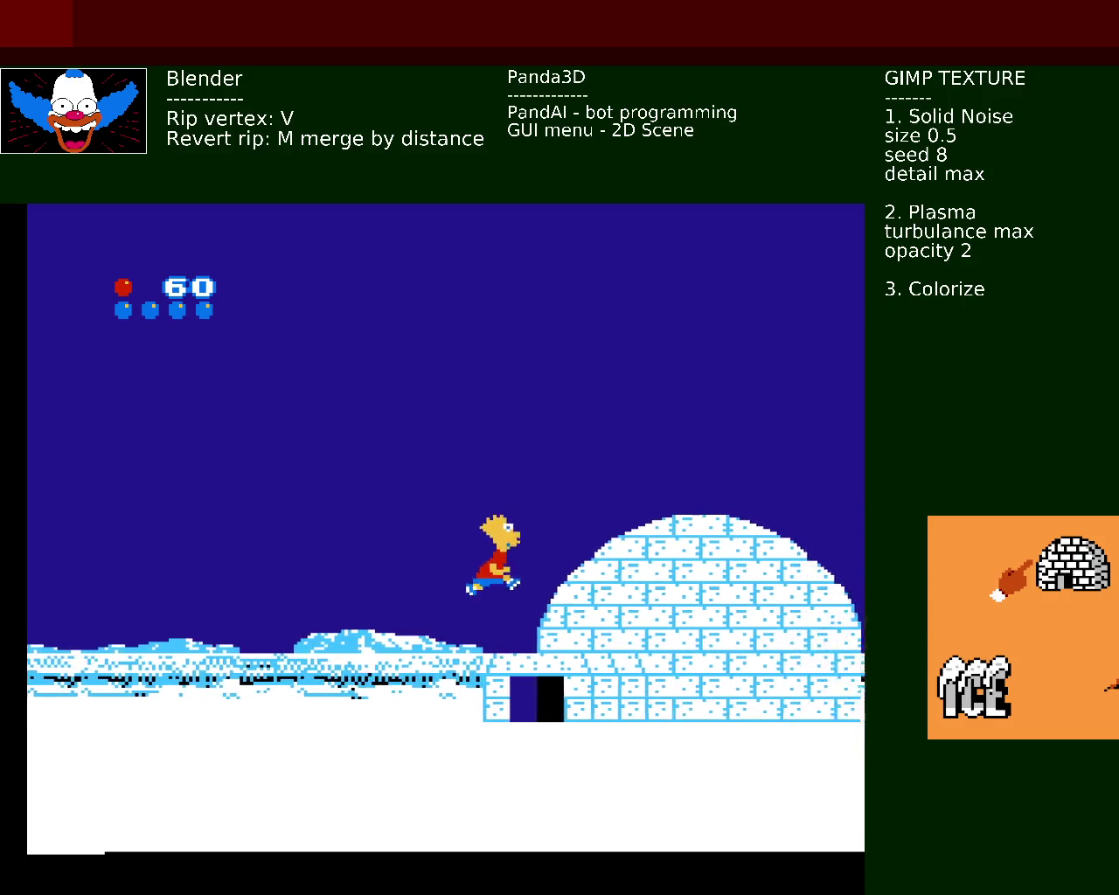
key("Right")
key("x")
key("x")
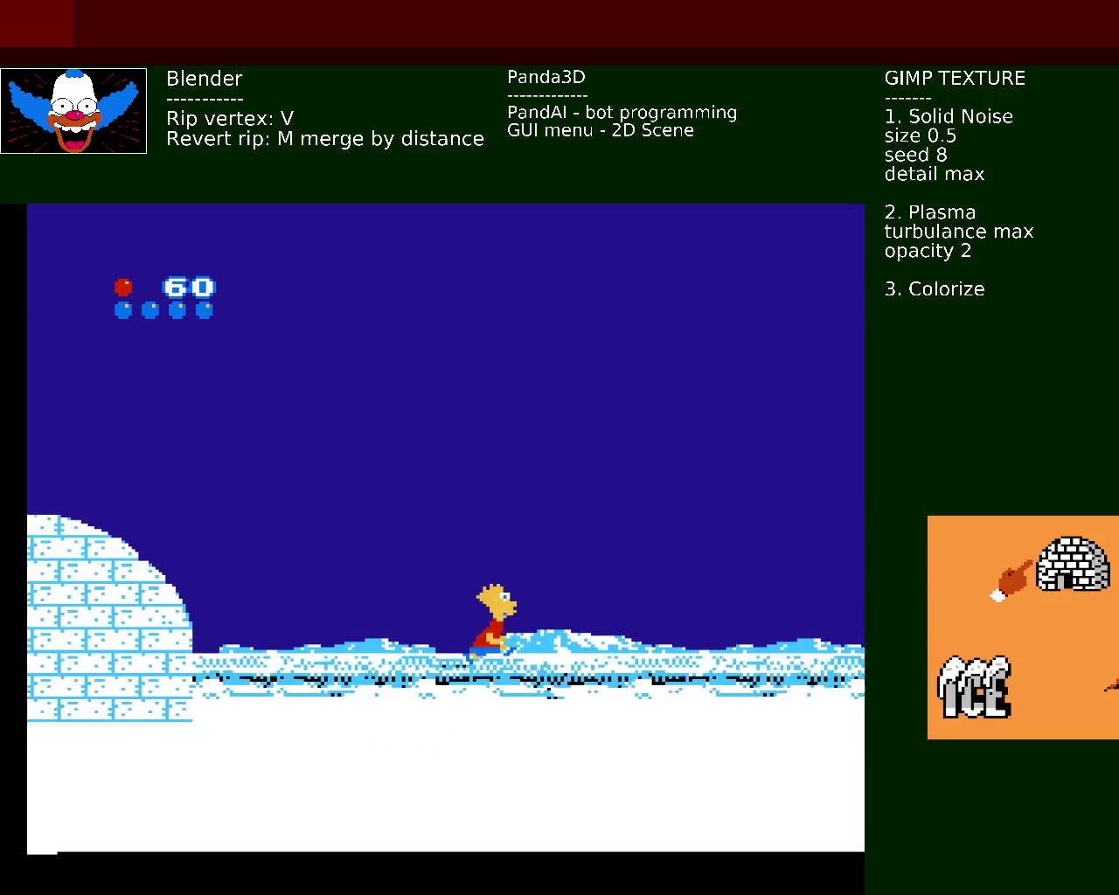
key("x")
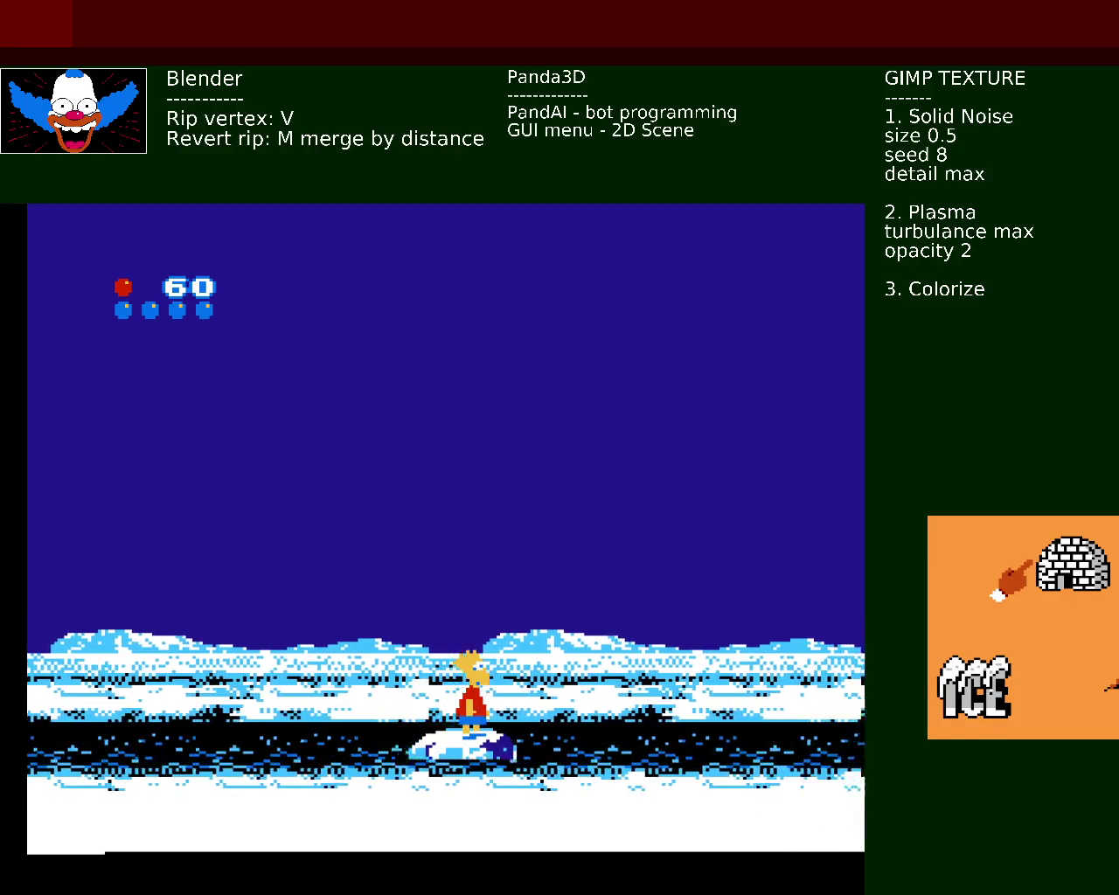
Step: Drop Bart onto the ice floes, hop floe to floe, and enter the North Pole ice-field level
key("Down")
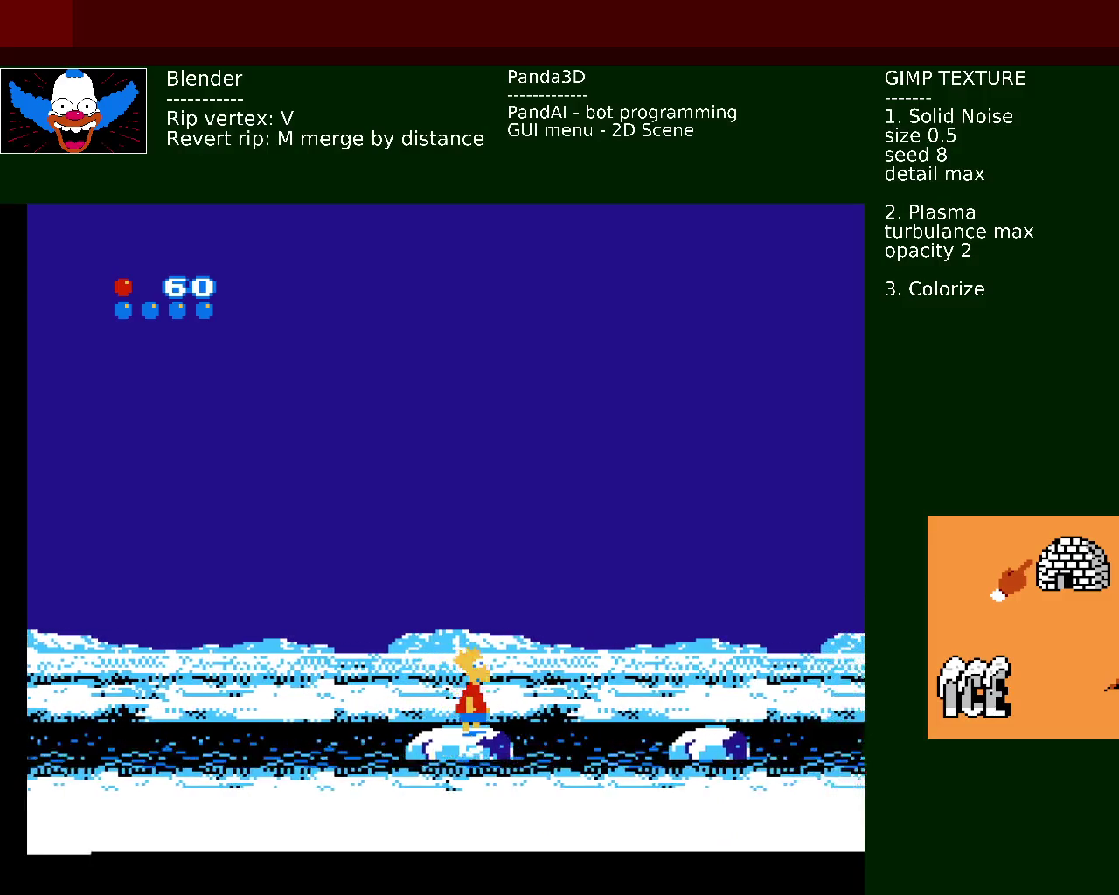
key("Right")
key("x")
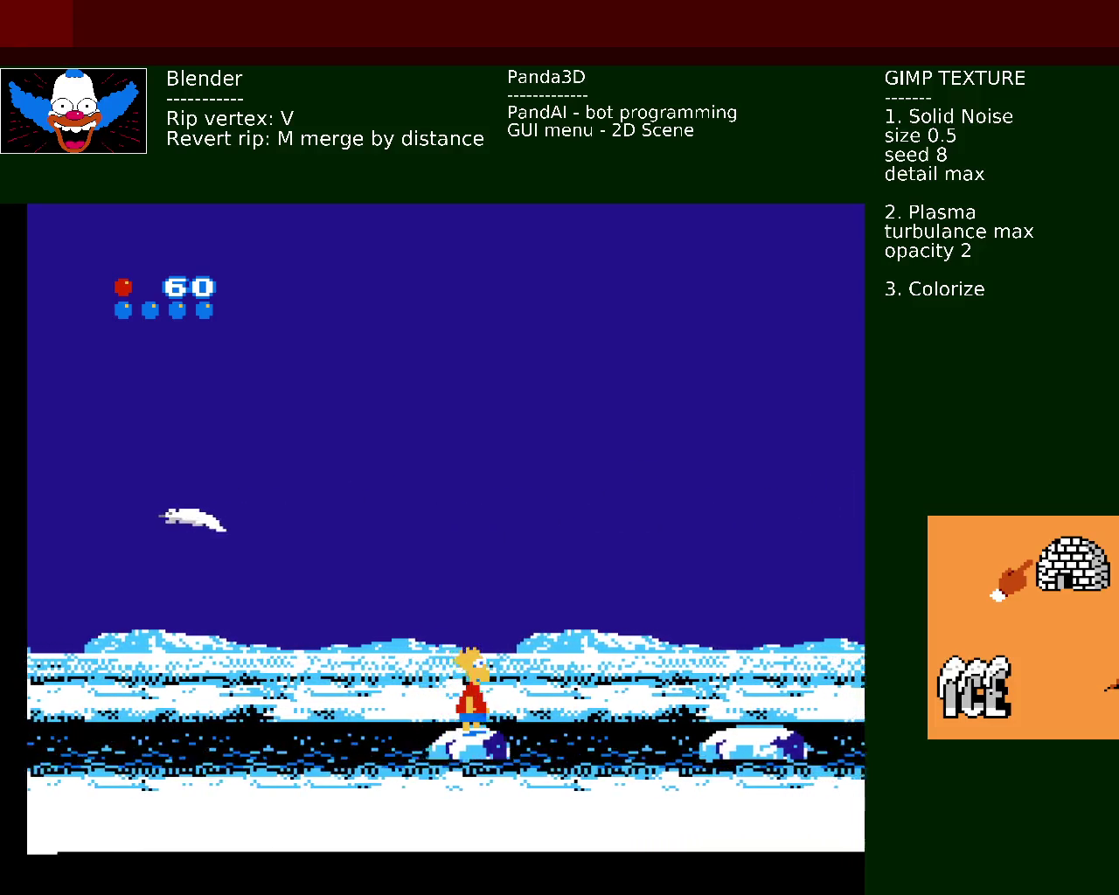
key("x")
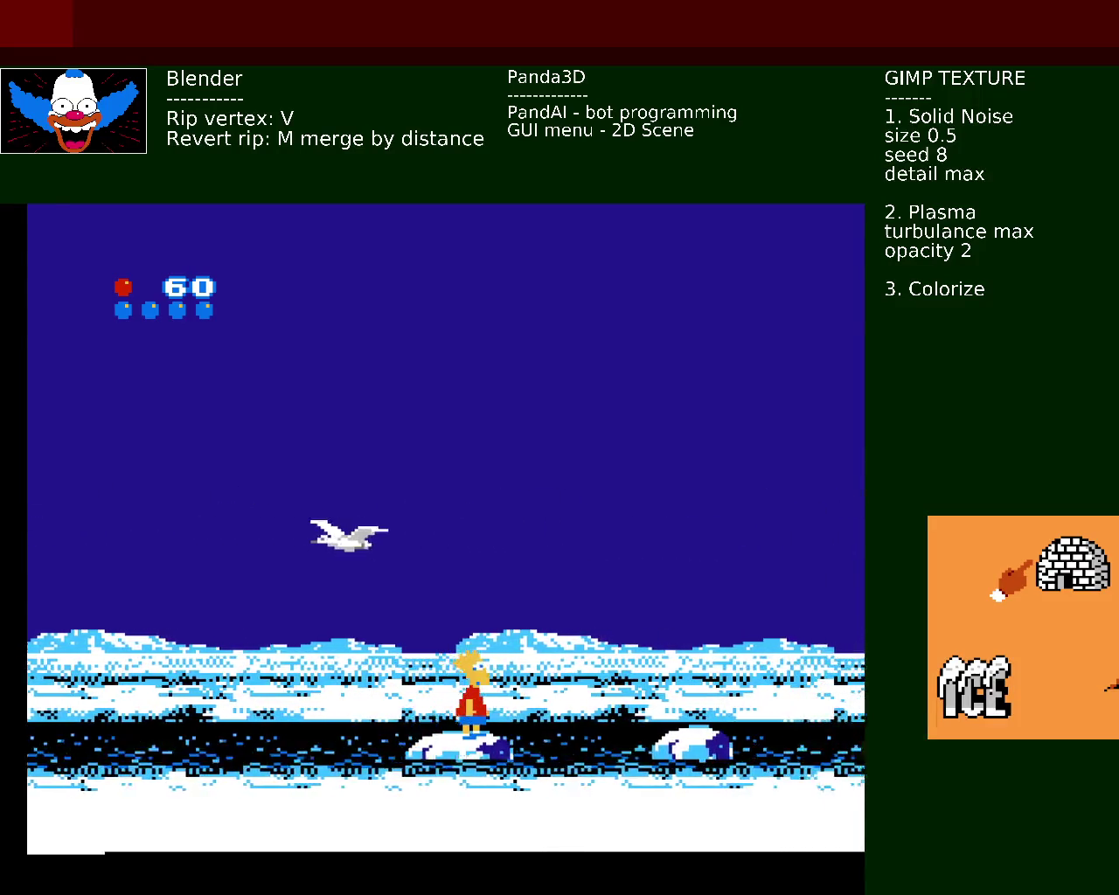
key("x")
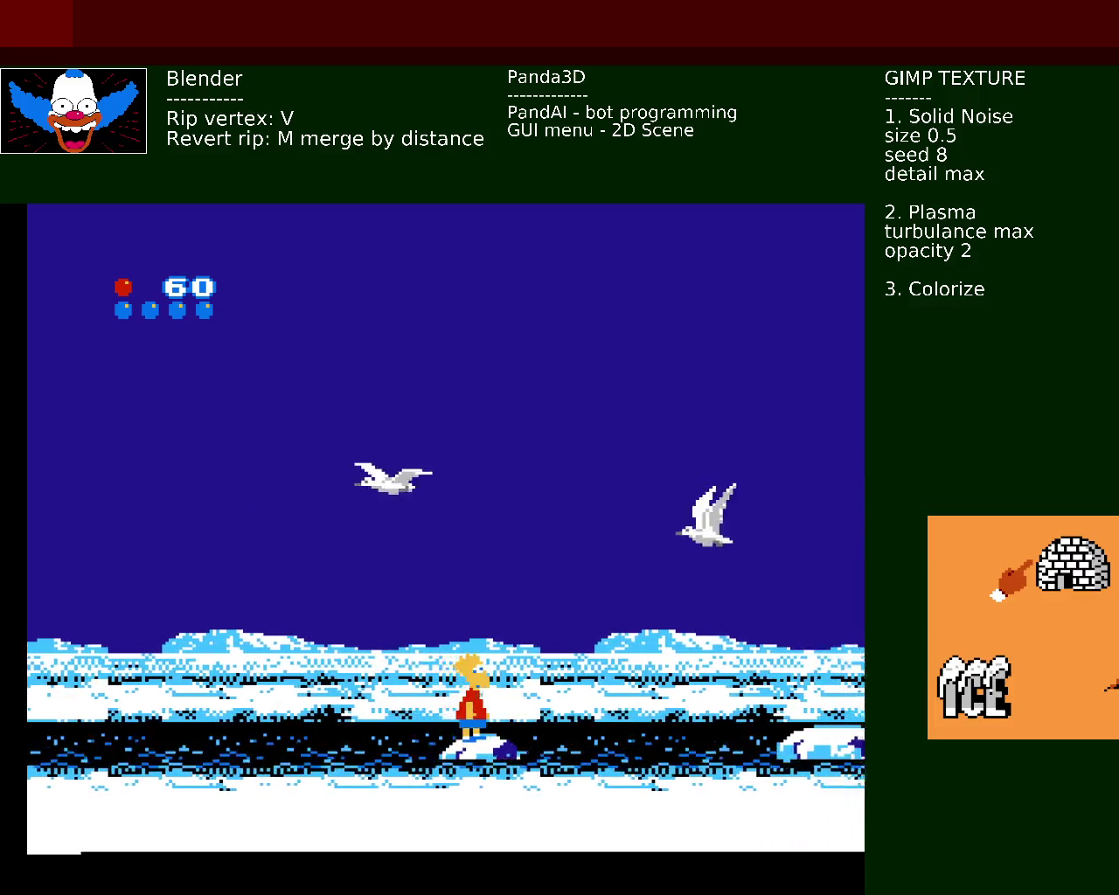
key("x")
key("x")
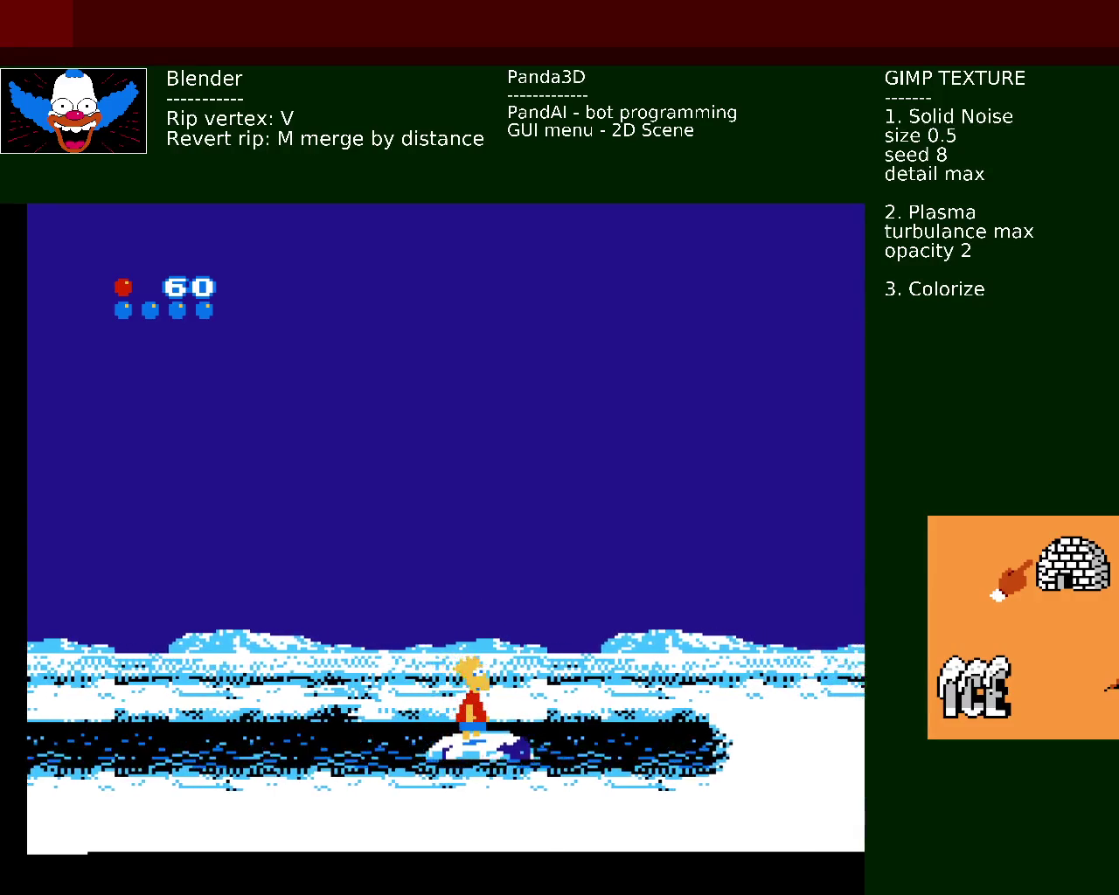
key("x")
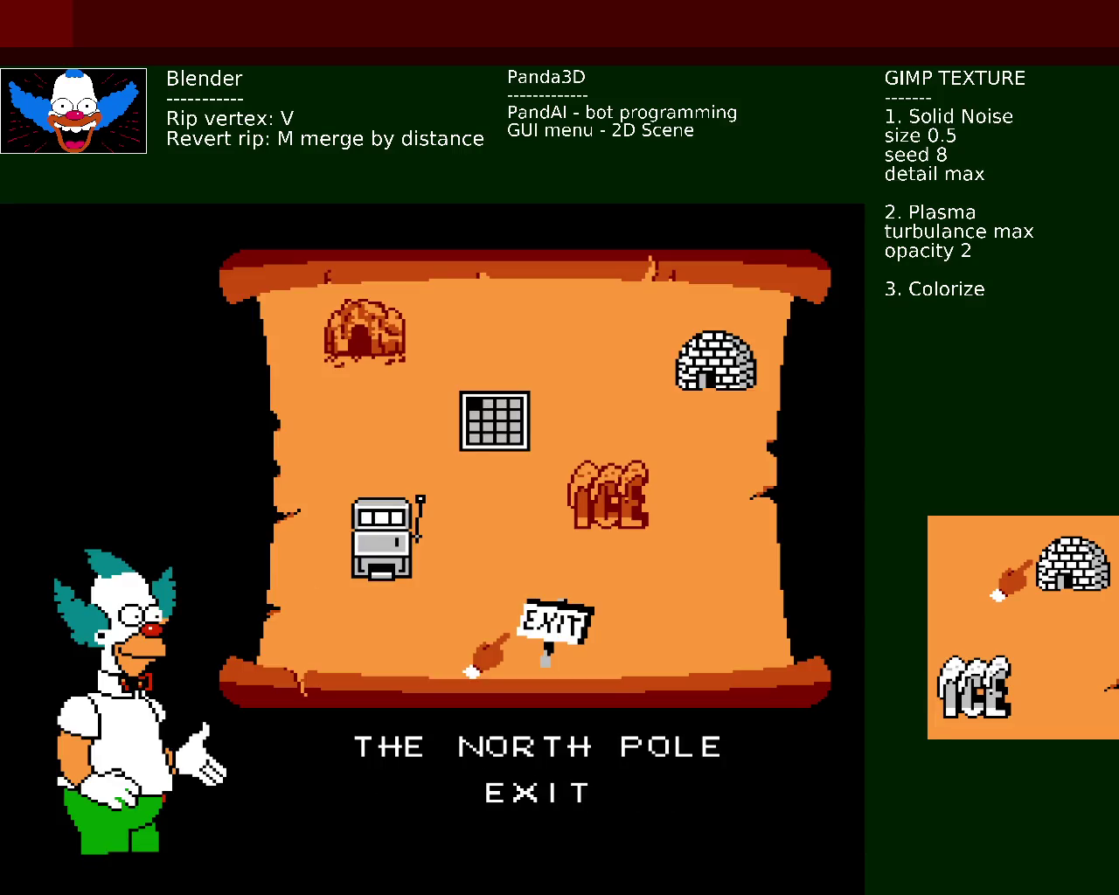
key("x")
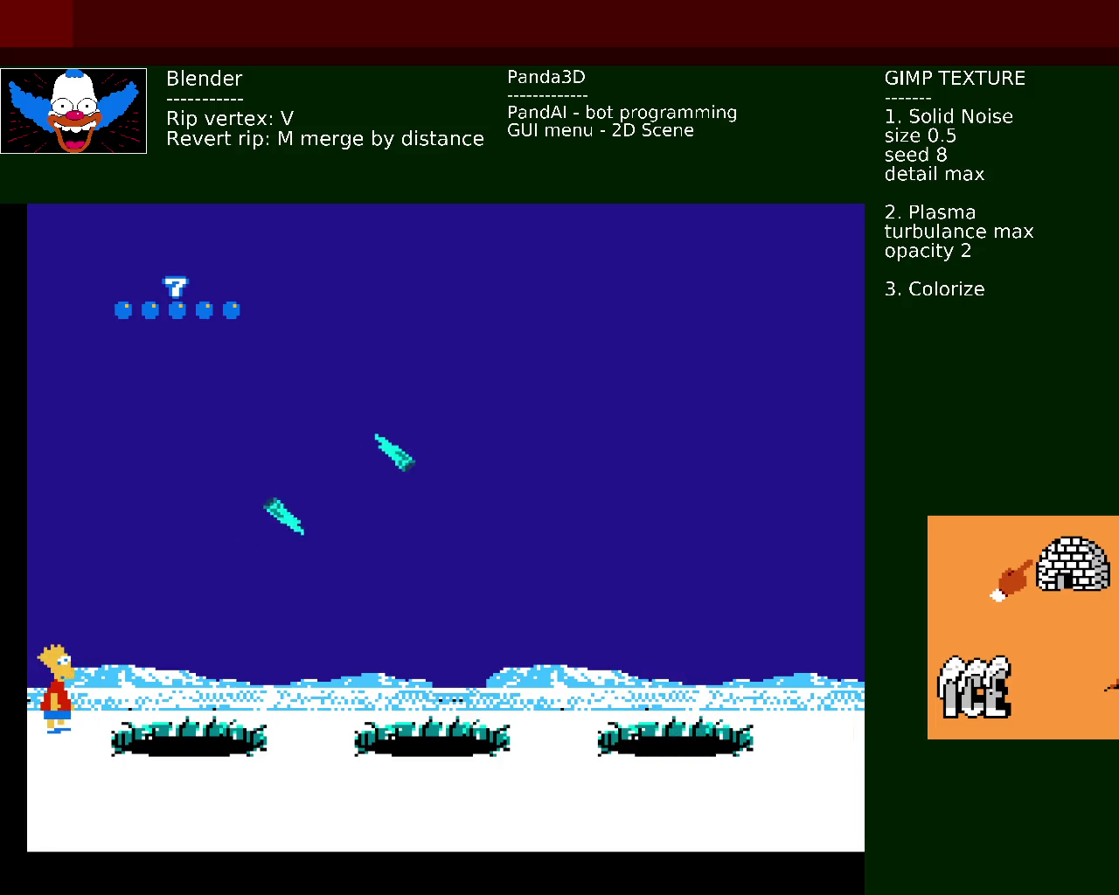
Step: Jump Bart toward the middle hole, then retreat to the far left edge after hitting the yeti
key("Right")
key("x")
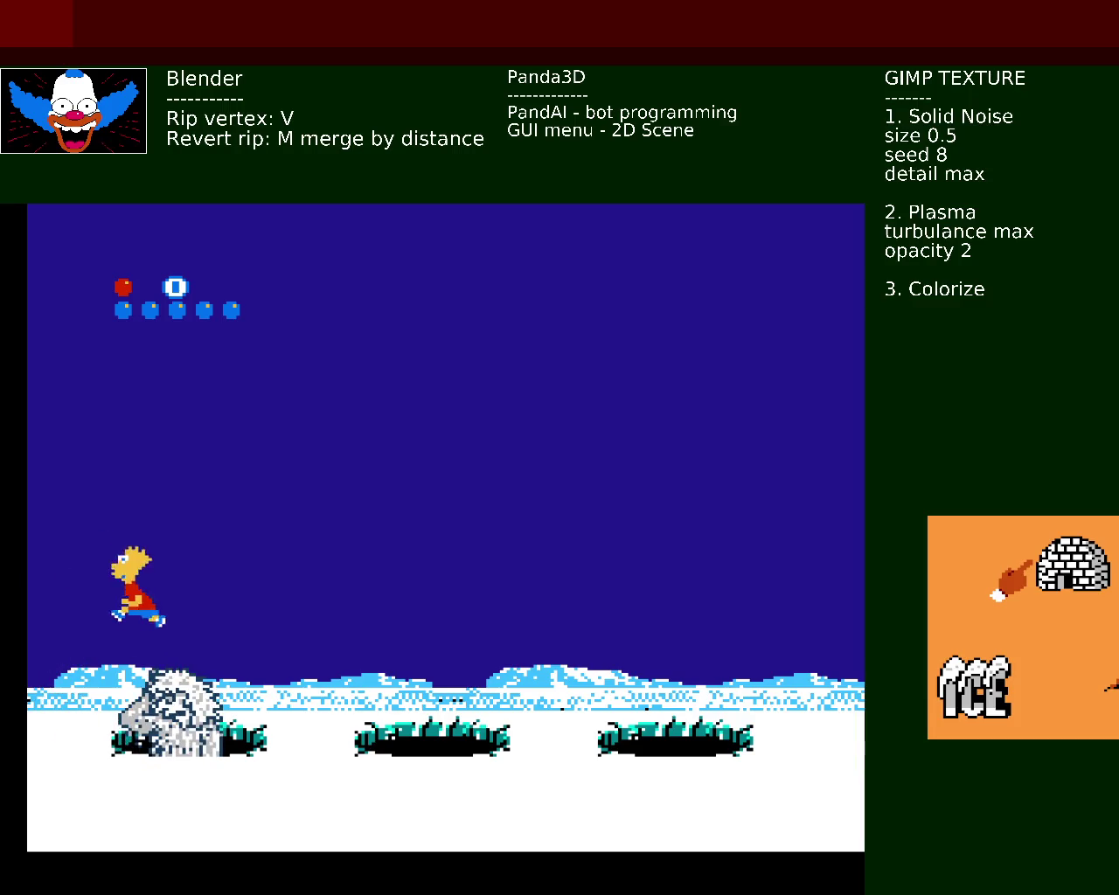
key("Left")
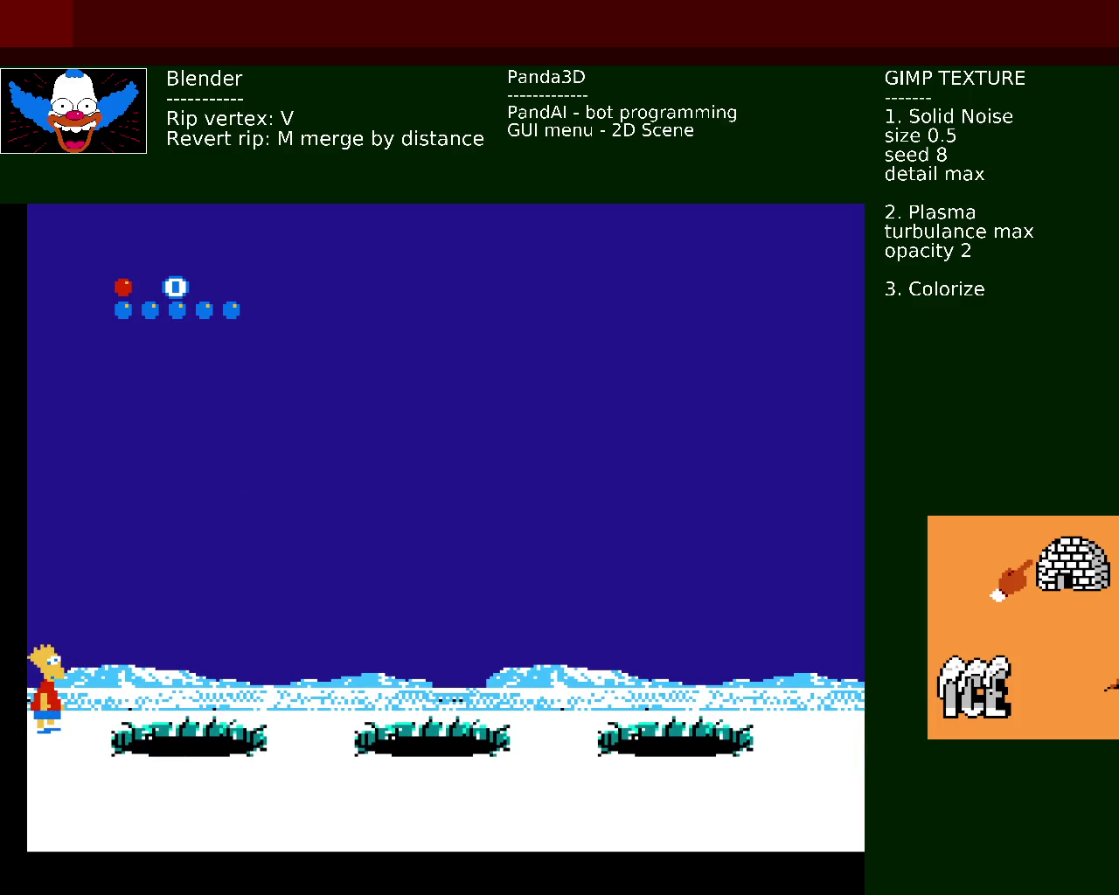
key("Right")
key("x")
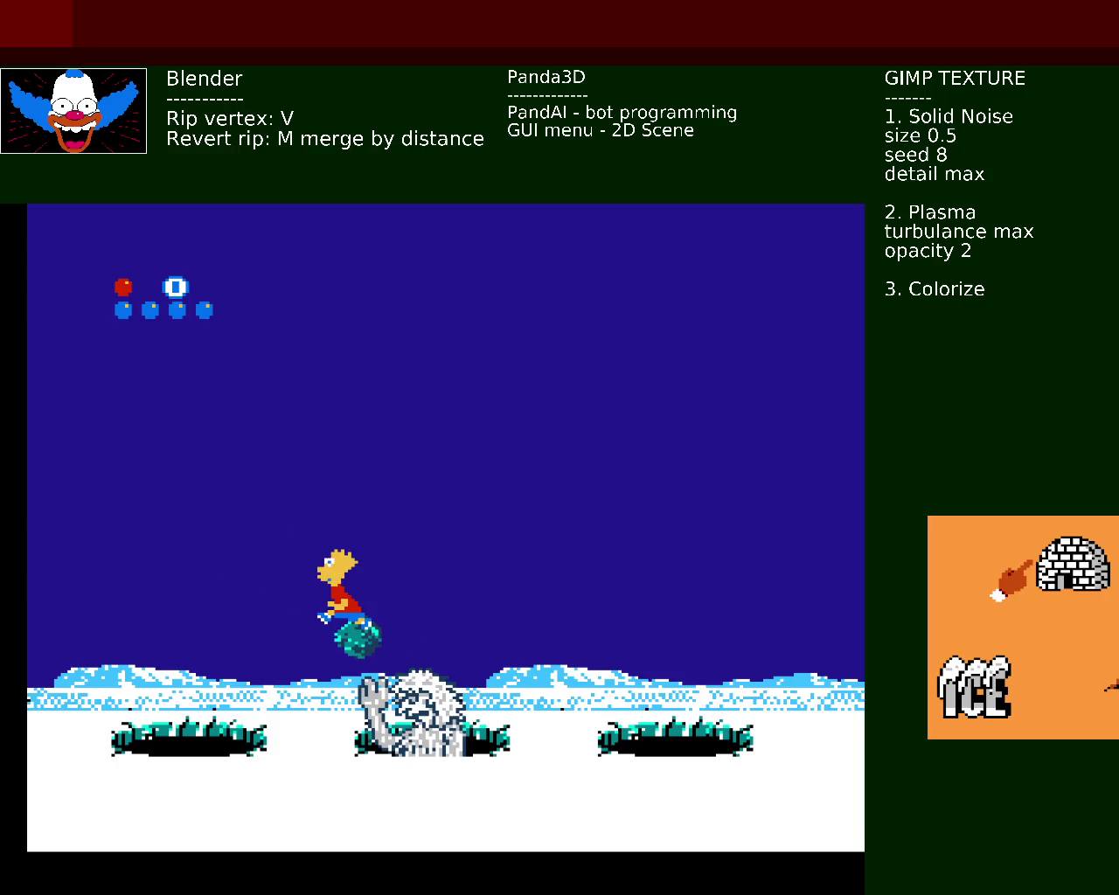
key("x")
key("Left")
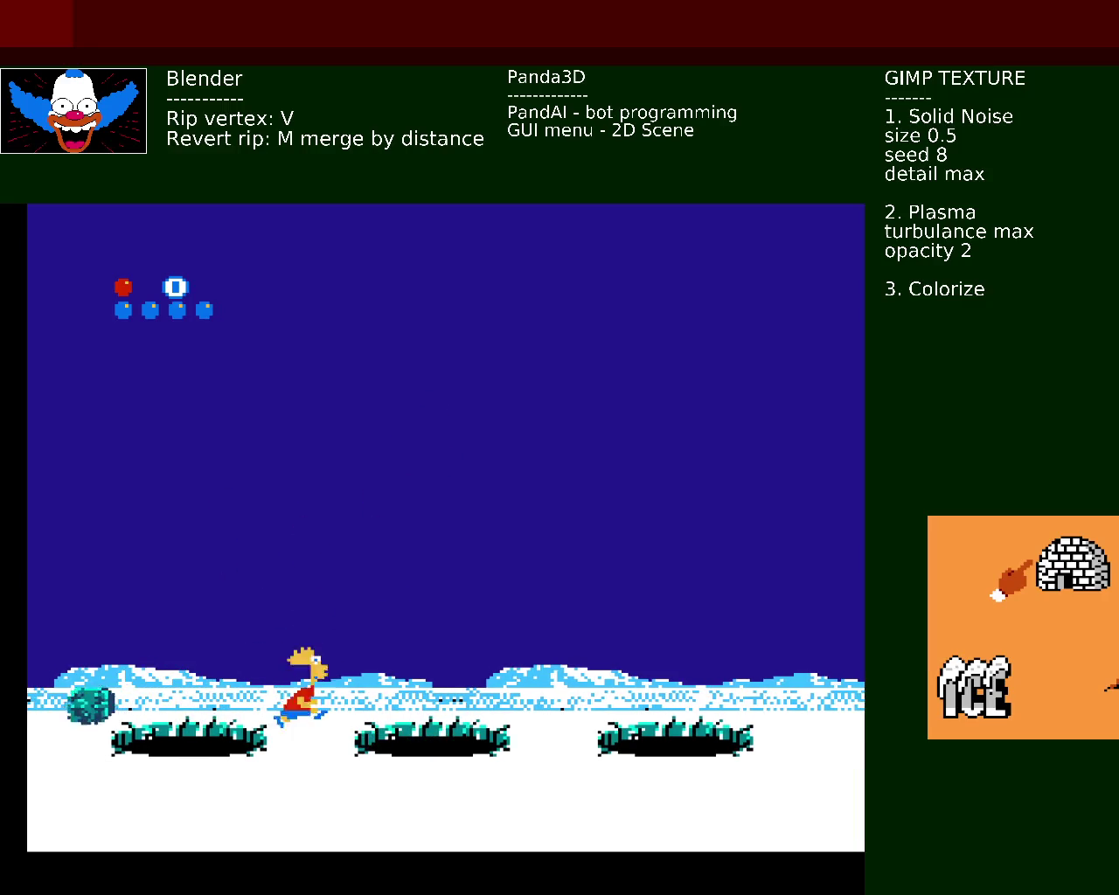
key("Left")
key("x")
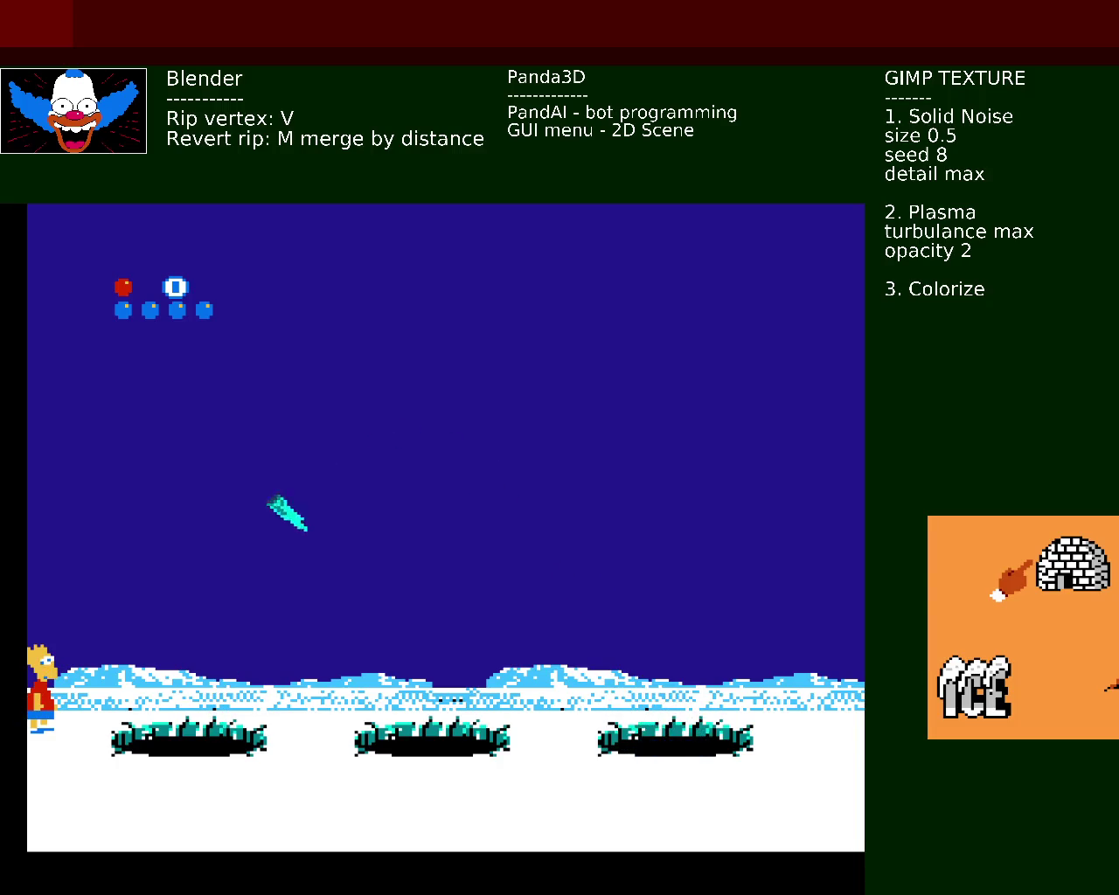
Step: Jump Bart over the middle bush and the emerging yeti, landing left of the middle hole
key("Right")
key("x")
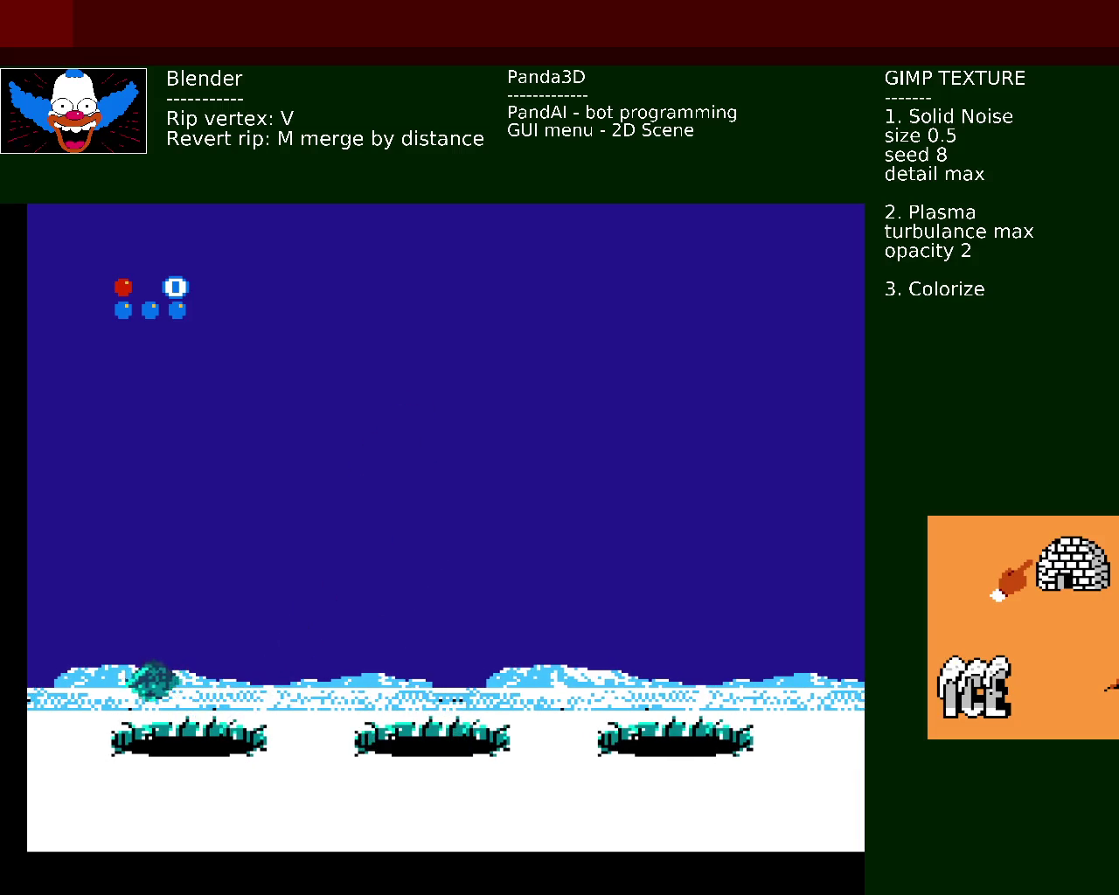
key("Right")
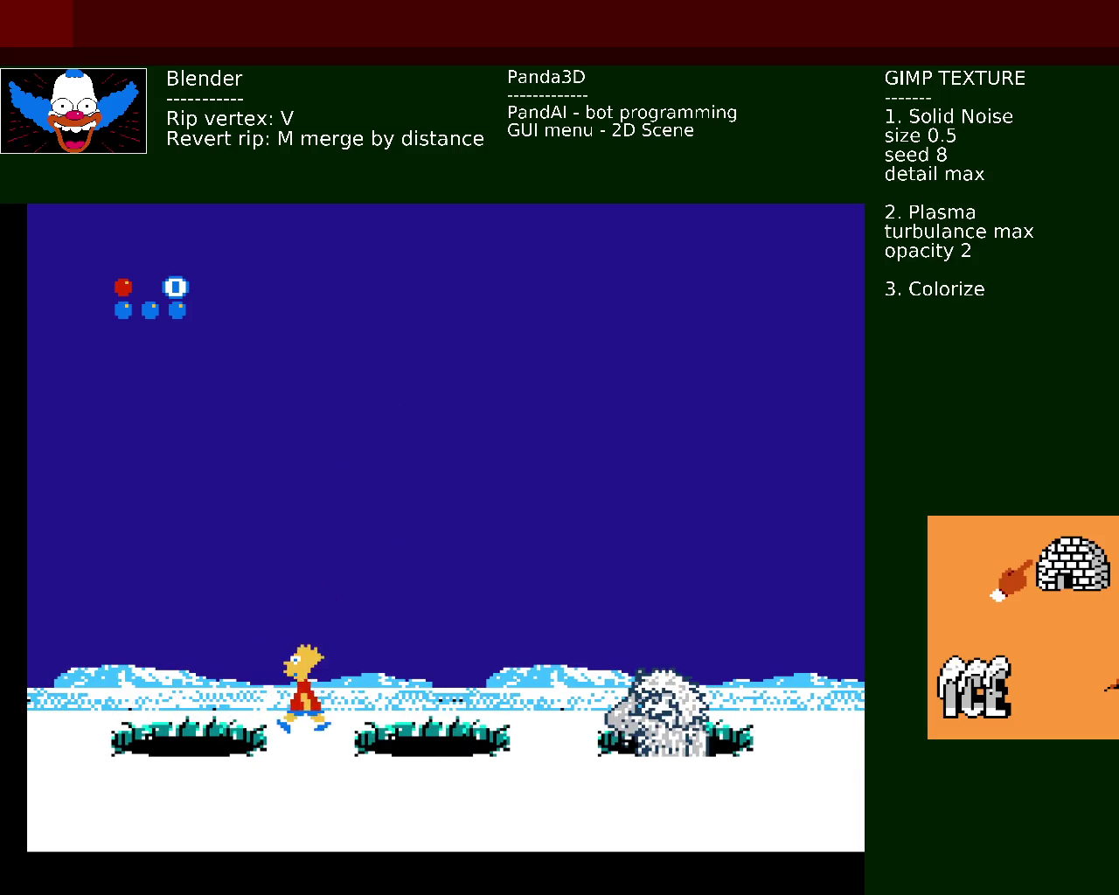
key("Left")
key("x")
key("Right")
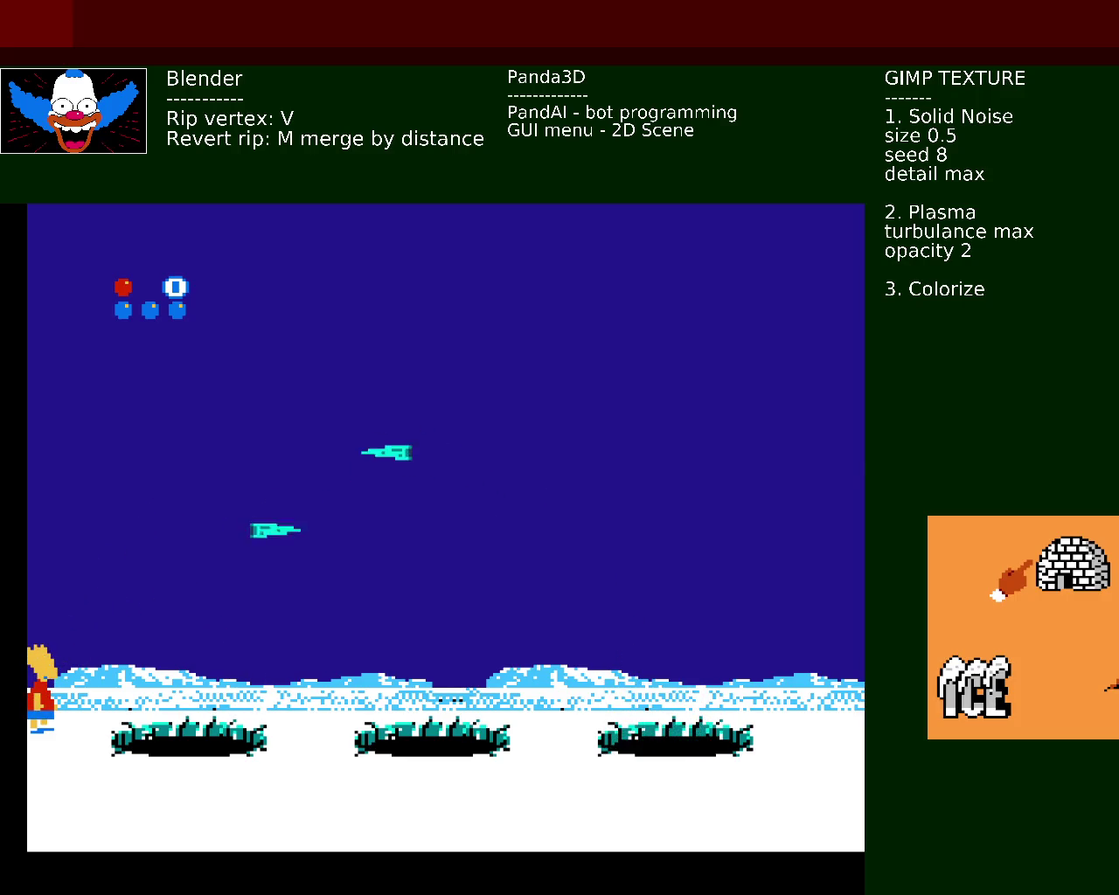
key("Right")
key("x")
key("Left")
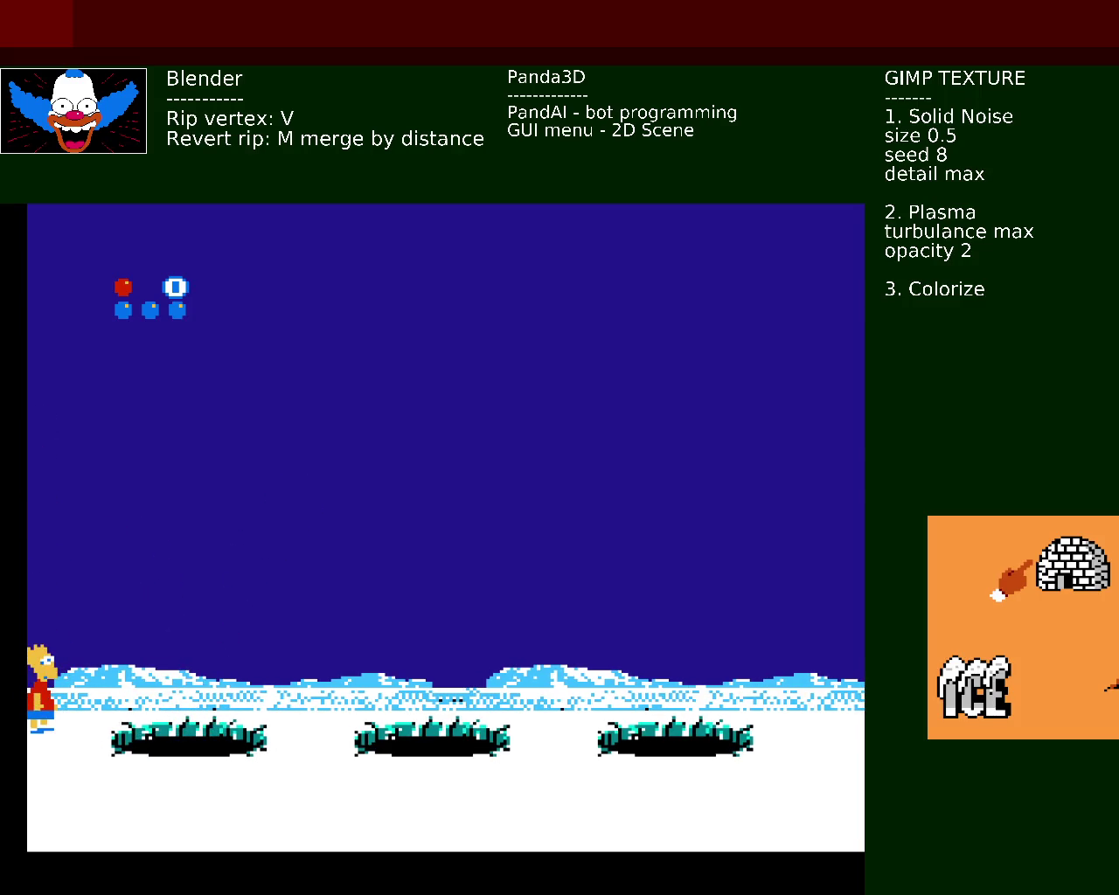
key("Right")
key("x")
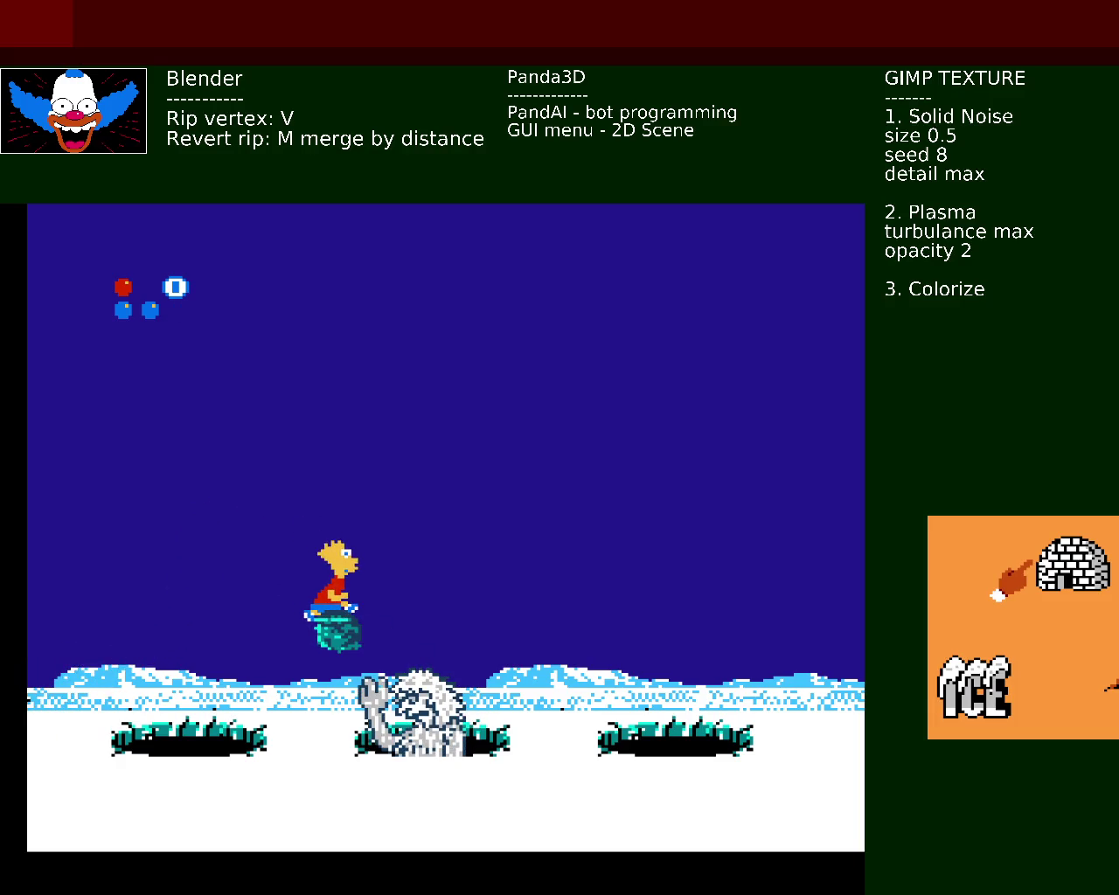
key("x")
key("Left")
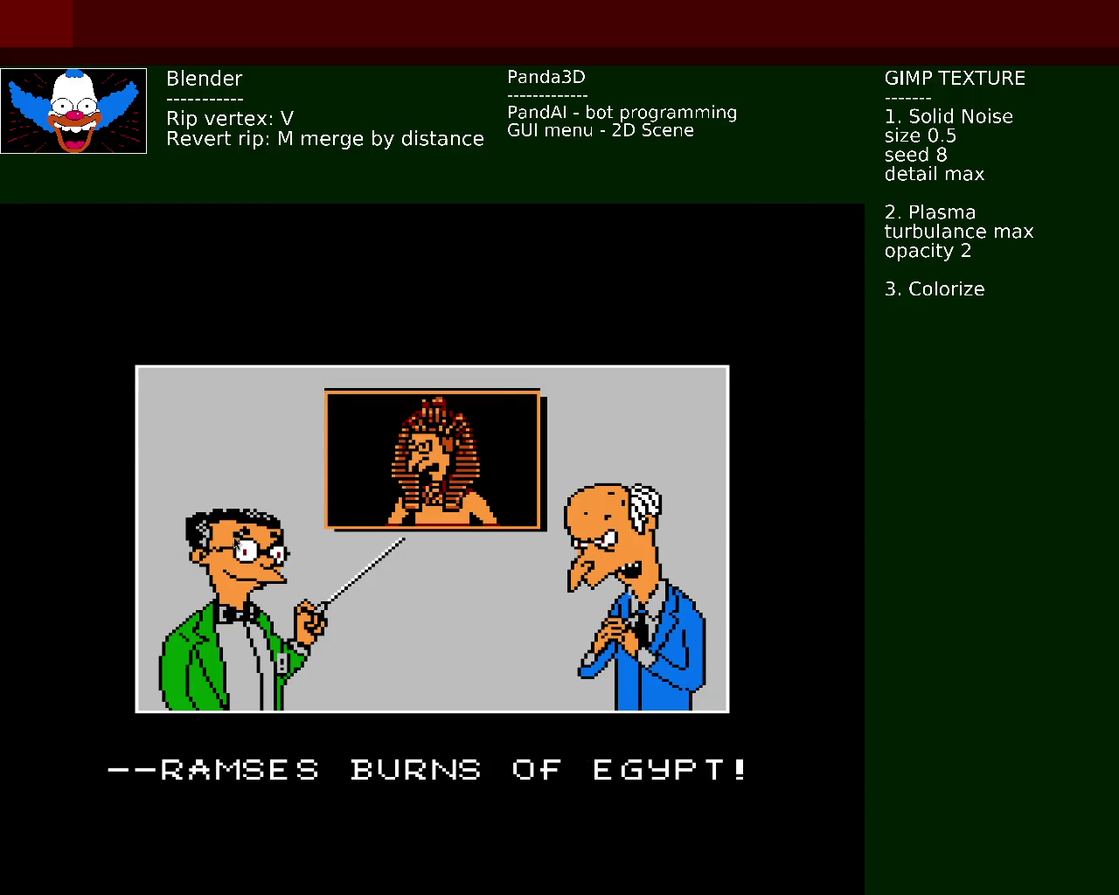
Step: Skip the Ramses Burns of Egypt cutscene and walk Bart onto the first pyramid step
key("Return")
key("Right")
Step: Jump Bart up the pyramid steps, then fly as Bartman along the pyramid and land
key("Right")
key("space")
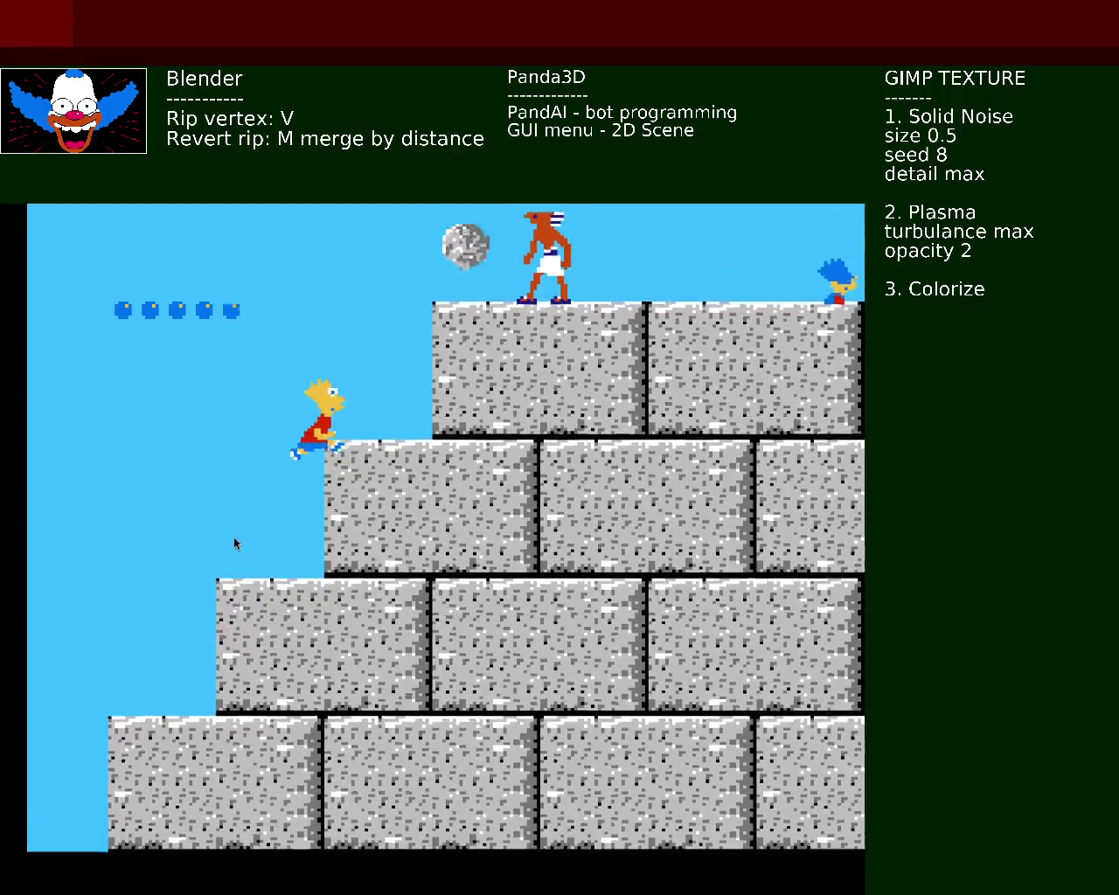
key("space")
key("Right")
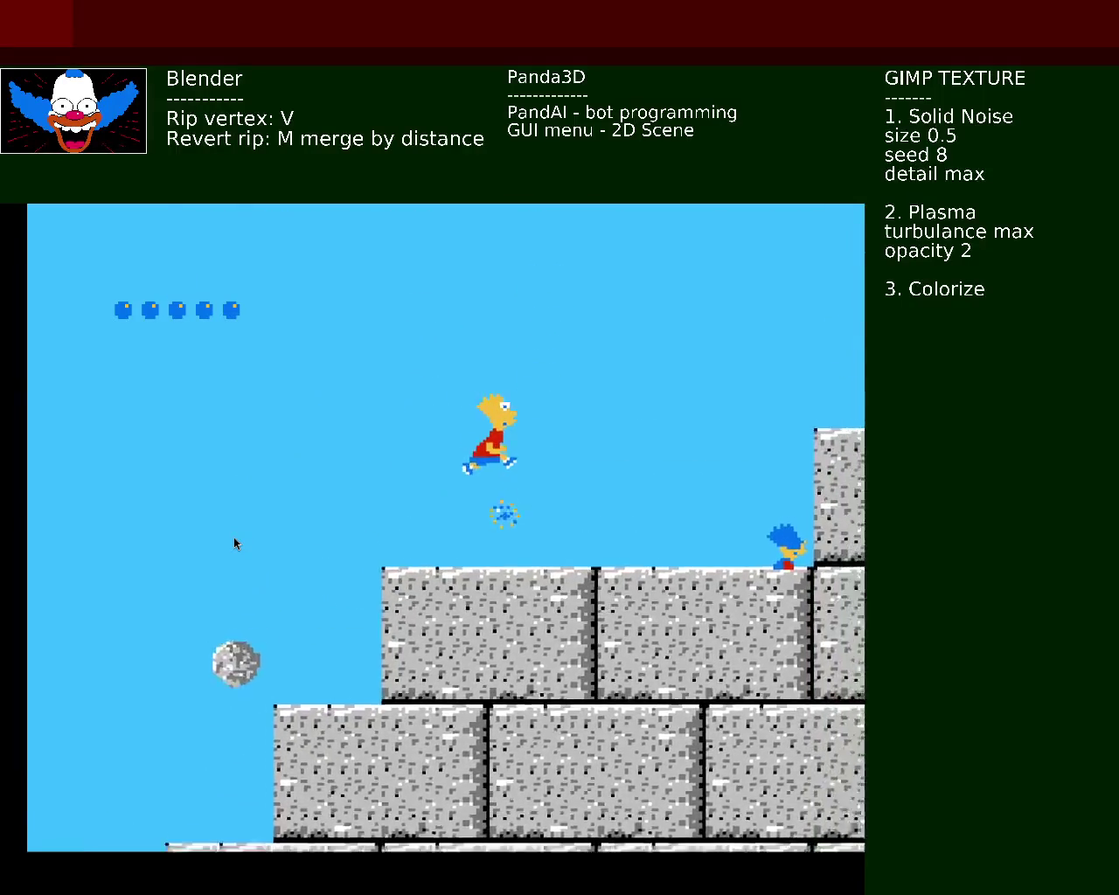
key("space")
key("Up")
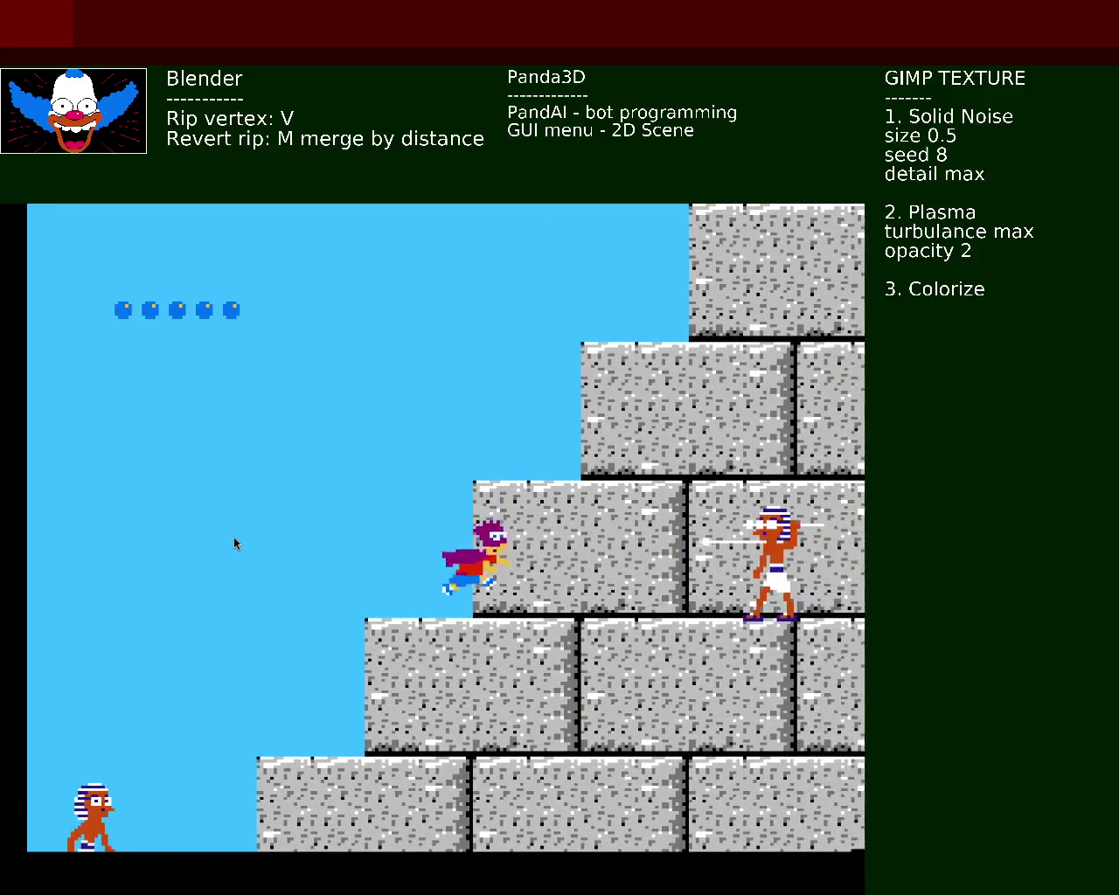
key("Right")
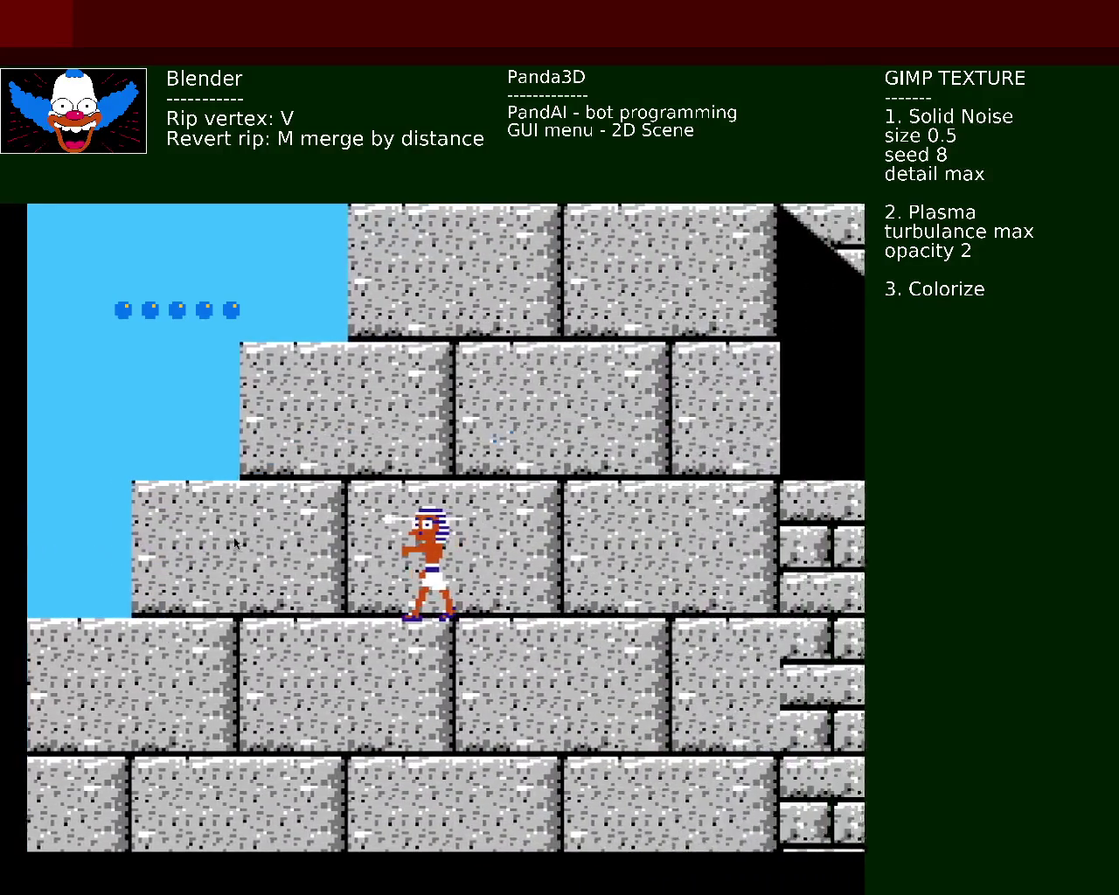
Step: Walk Bart down the inner staircase and spiked corridor onto the stone ledge by the water
key("Right")
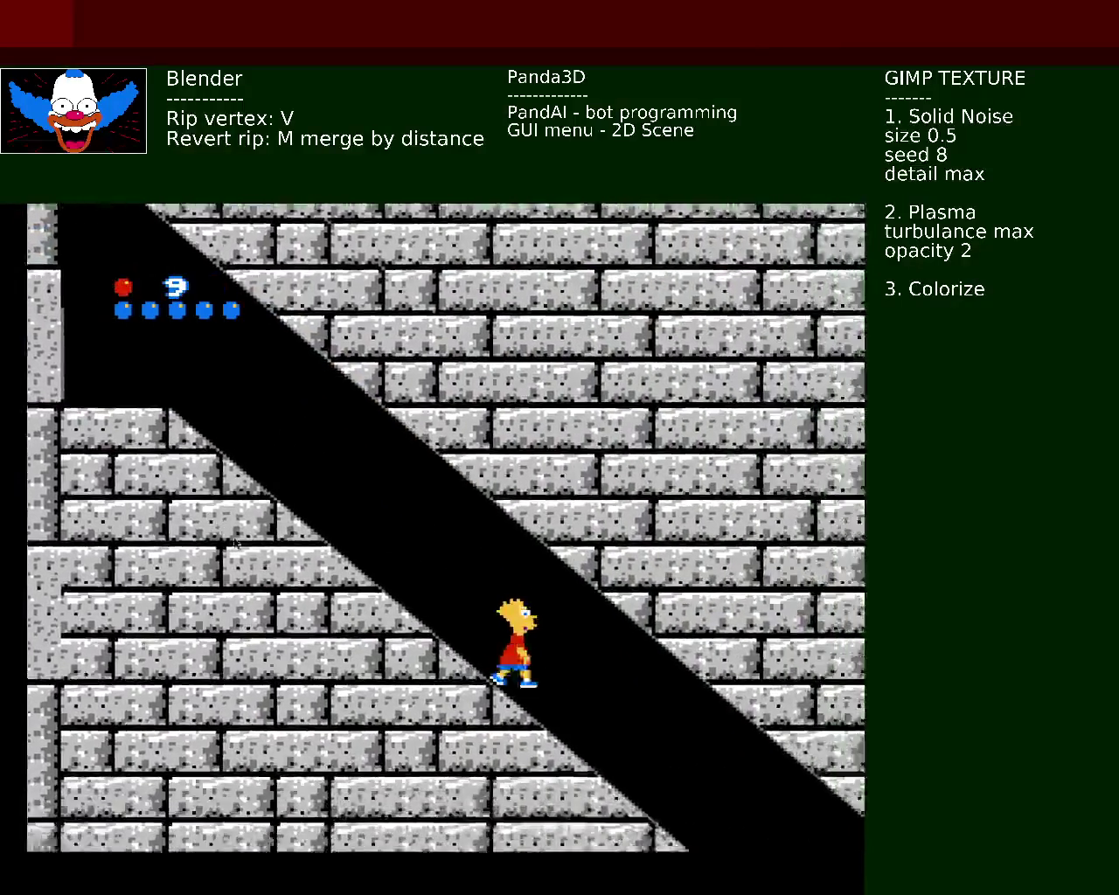
key("Right")
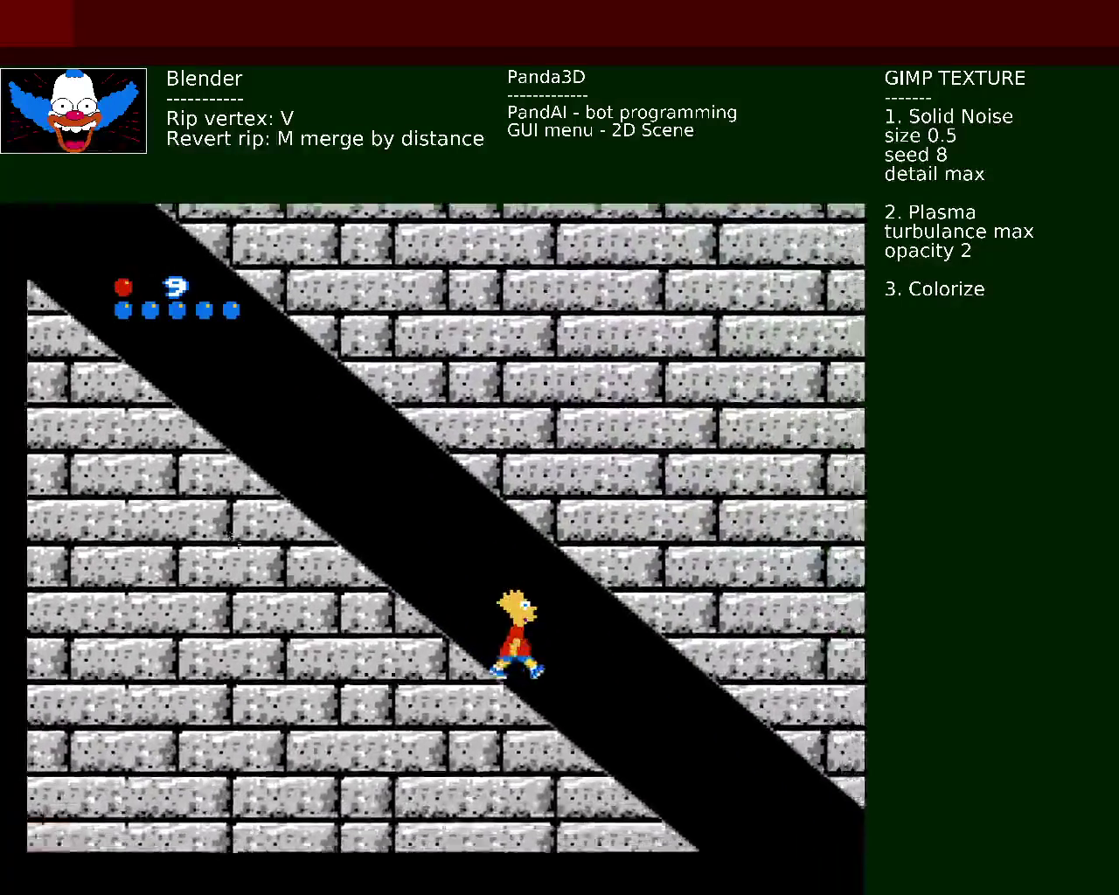
key("Right")
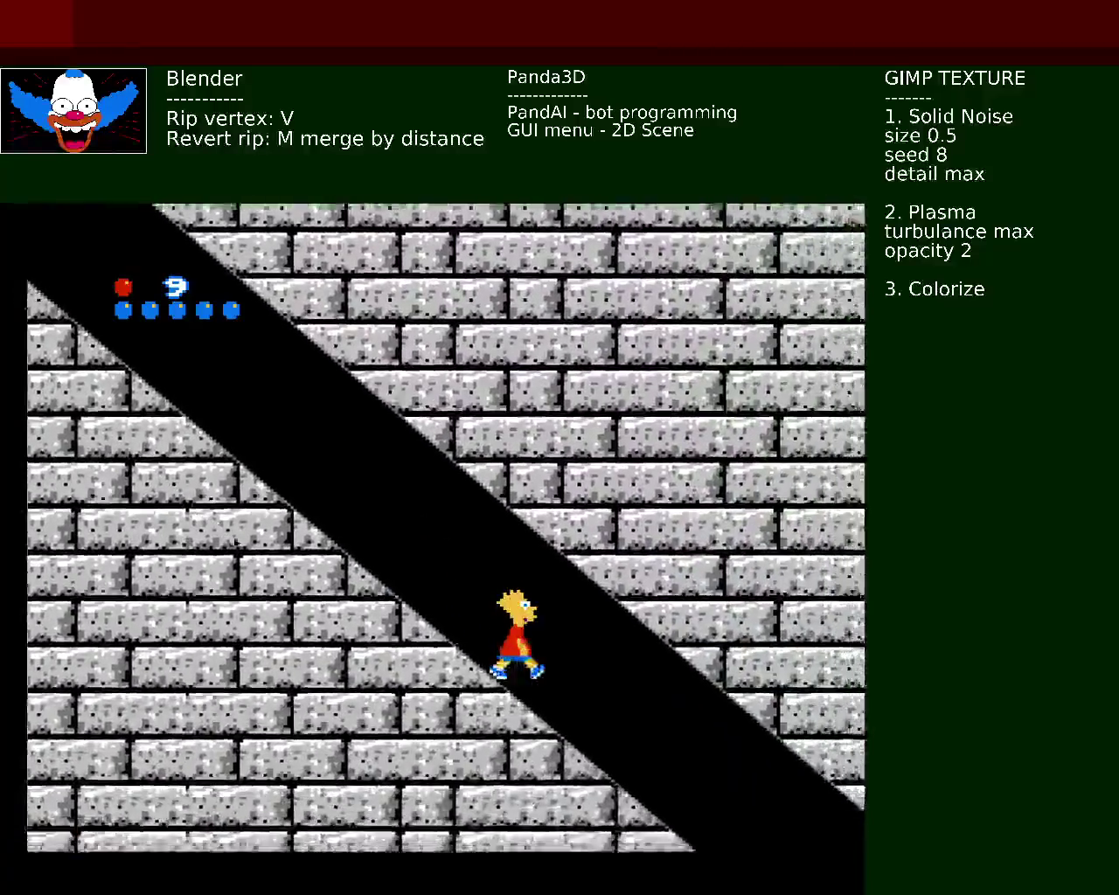
key("Right")
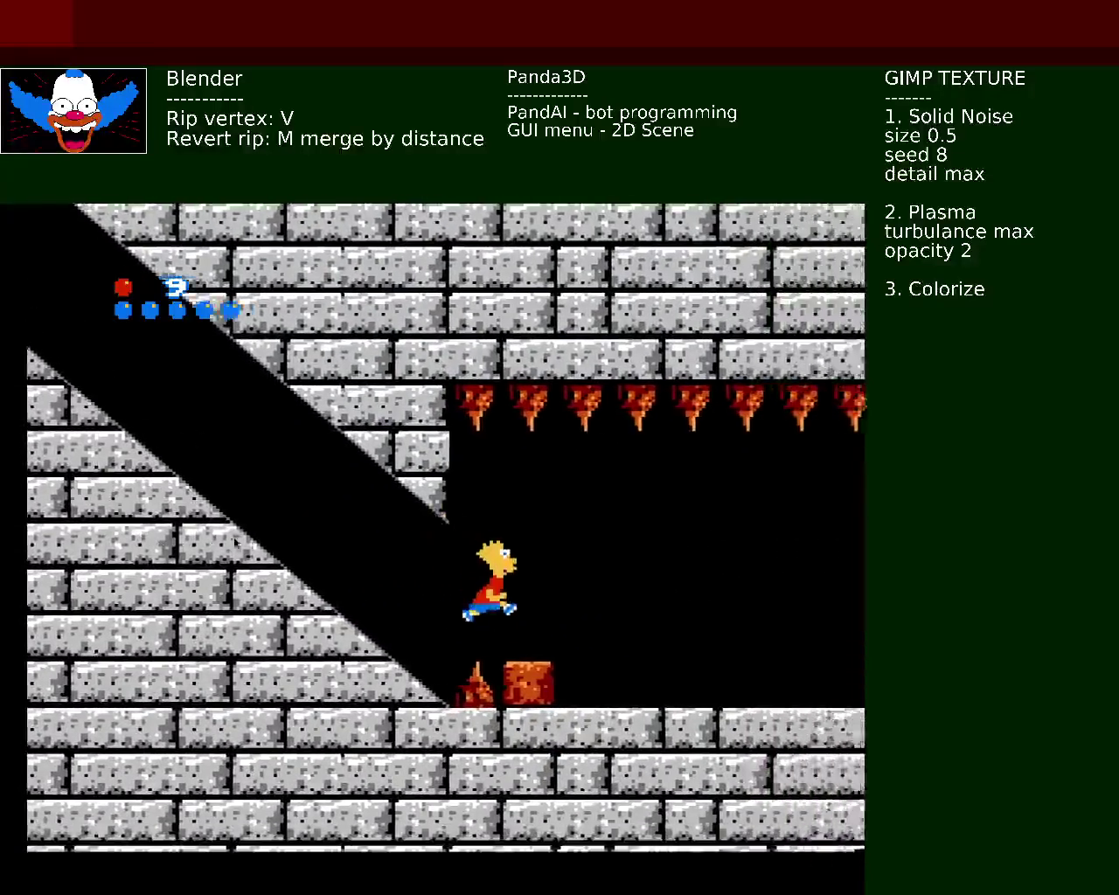
key("Right")
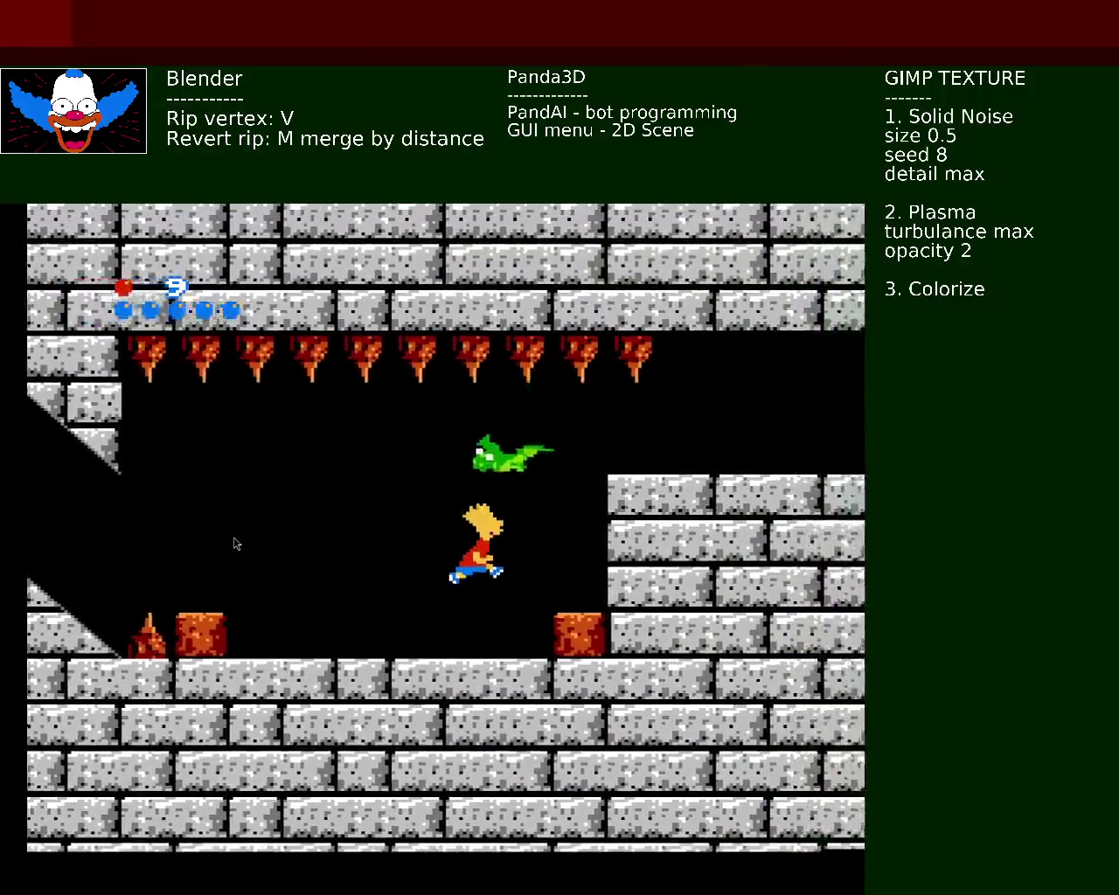
key("Right")
key("Up")
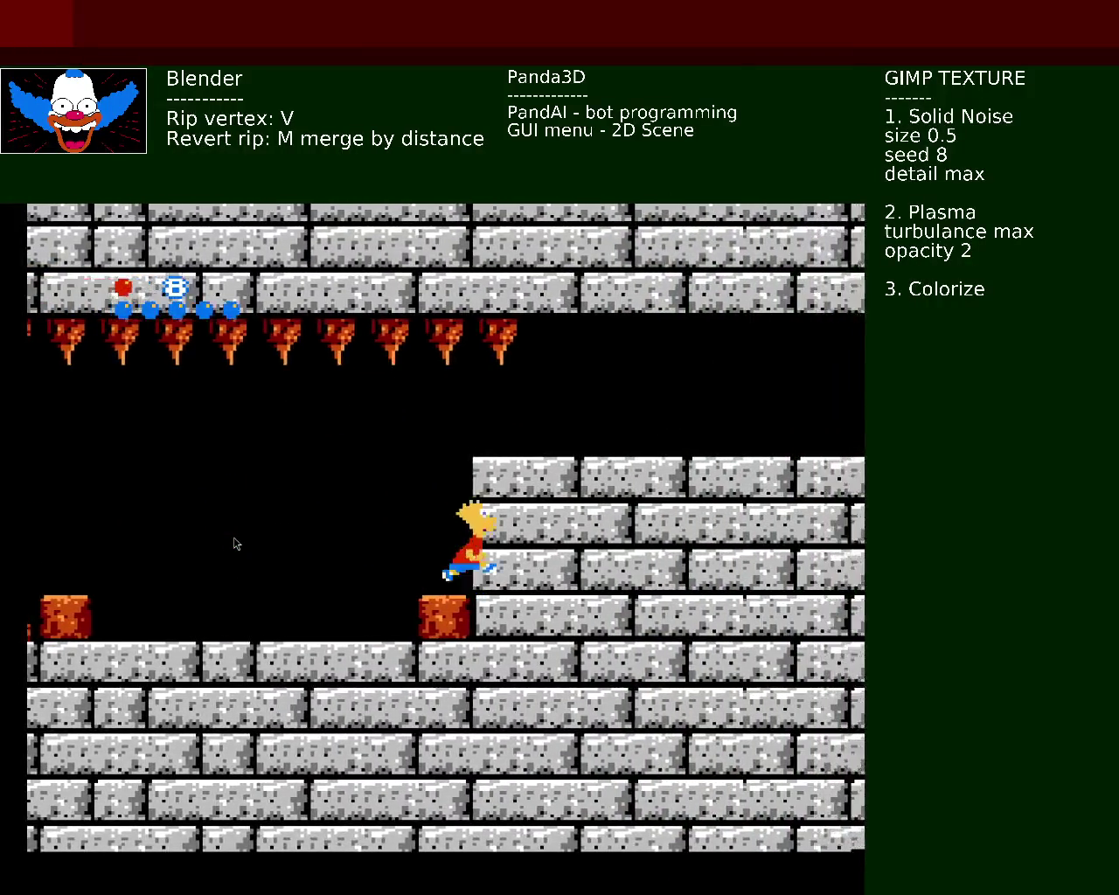
key("Right")
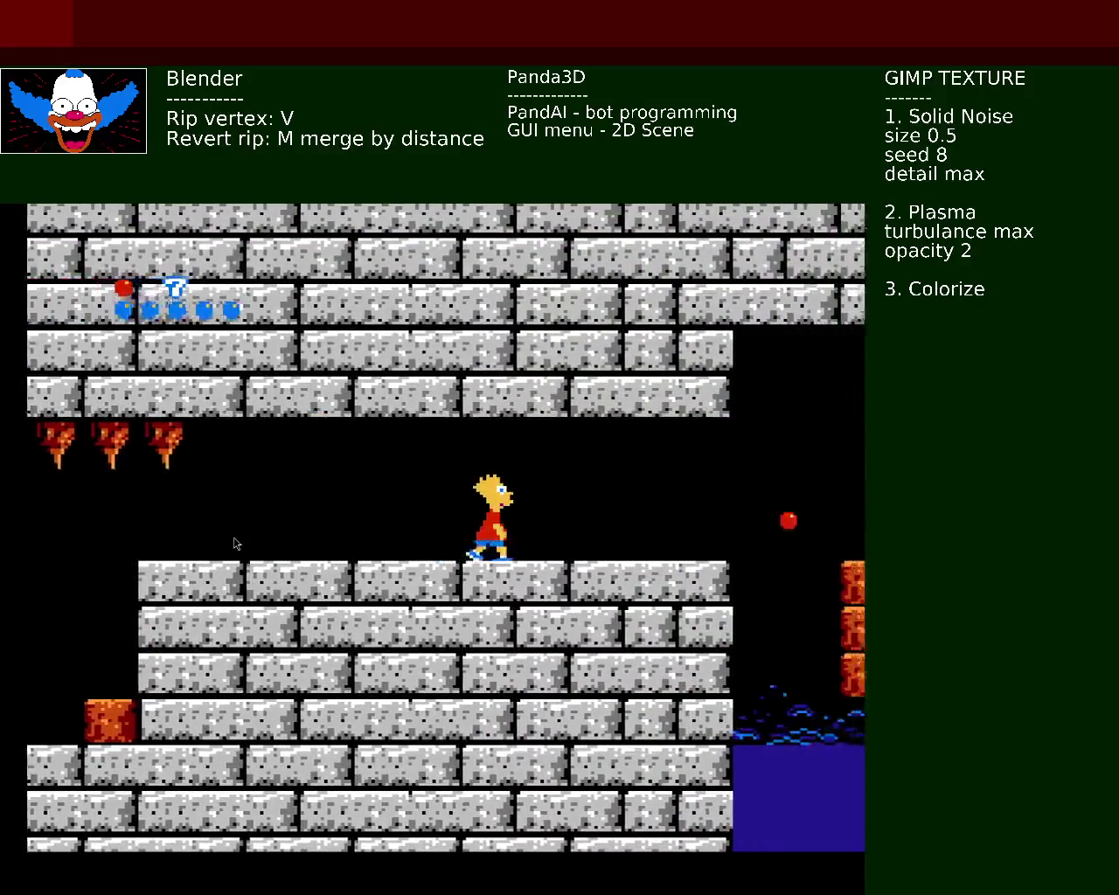
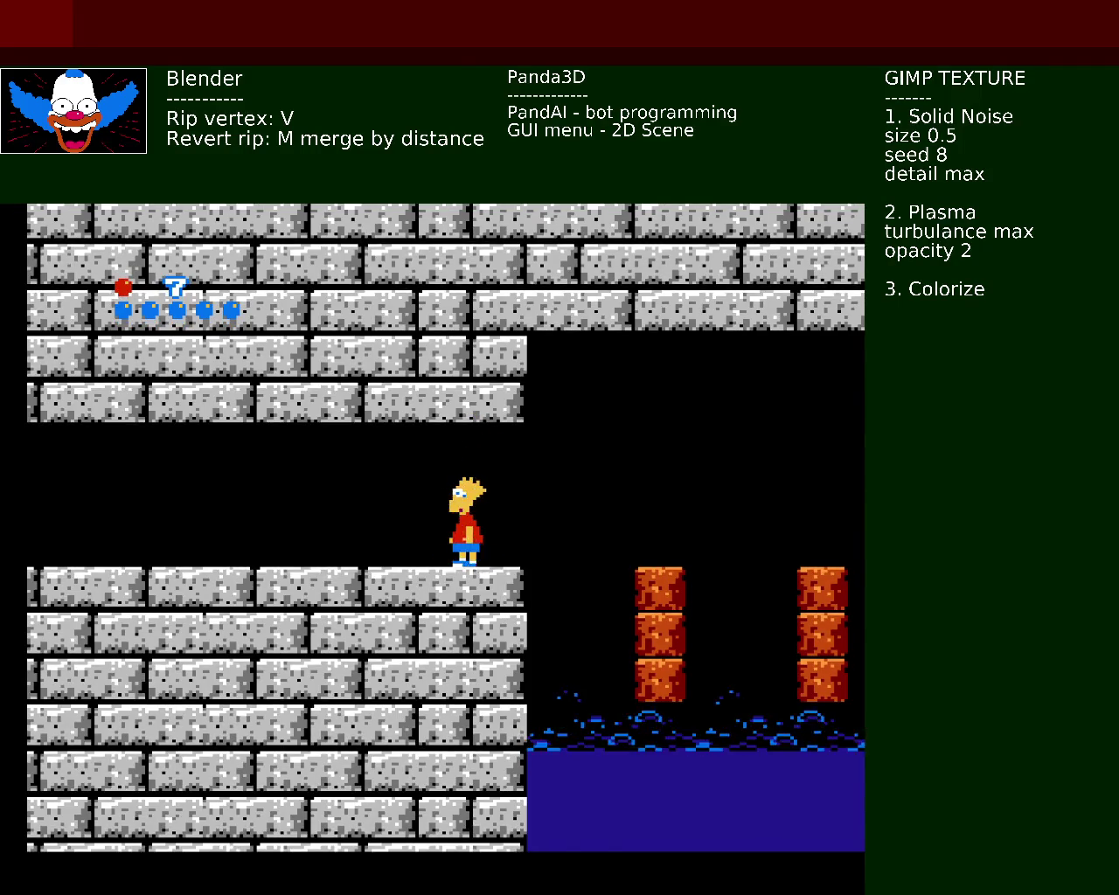
Step: Run Bart right, jump up onto the raised stone ledge and leap off its edge
key("Right")
key("Up")
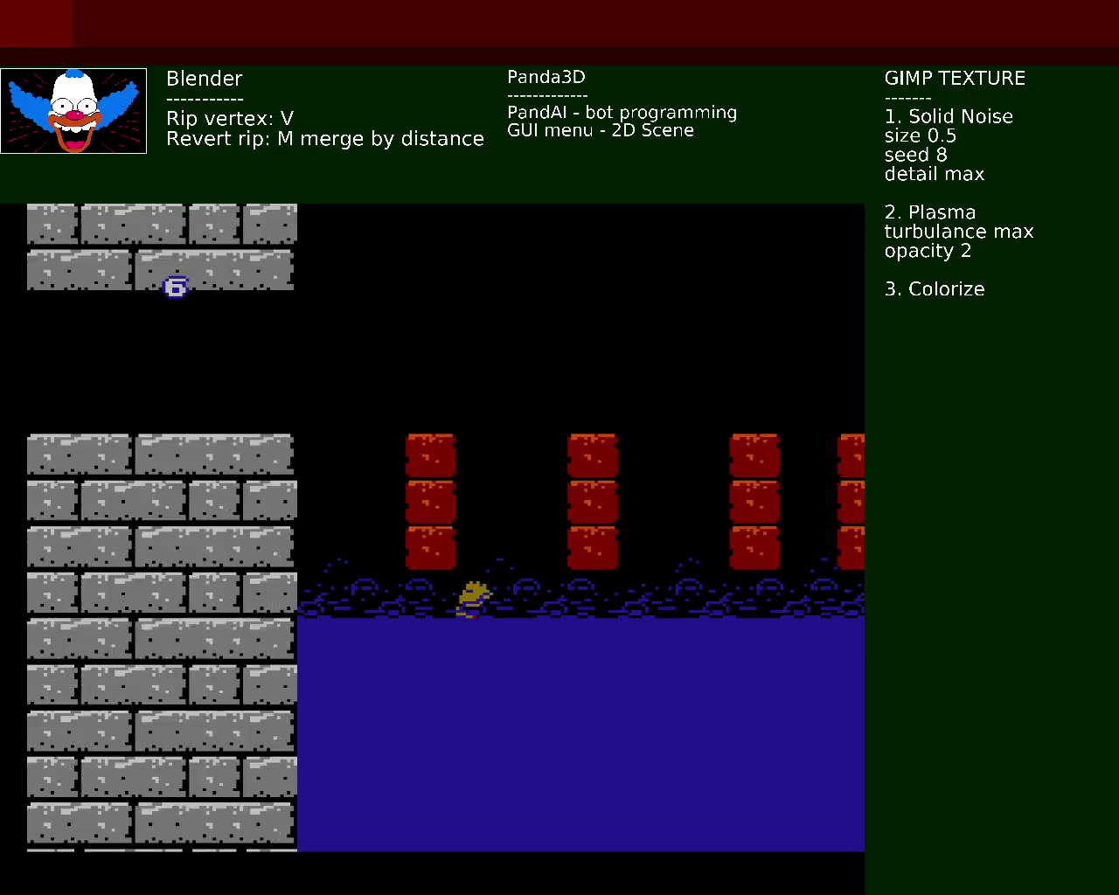
key("Right")
key("Up")
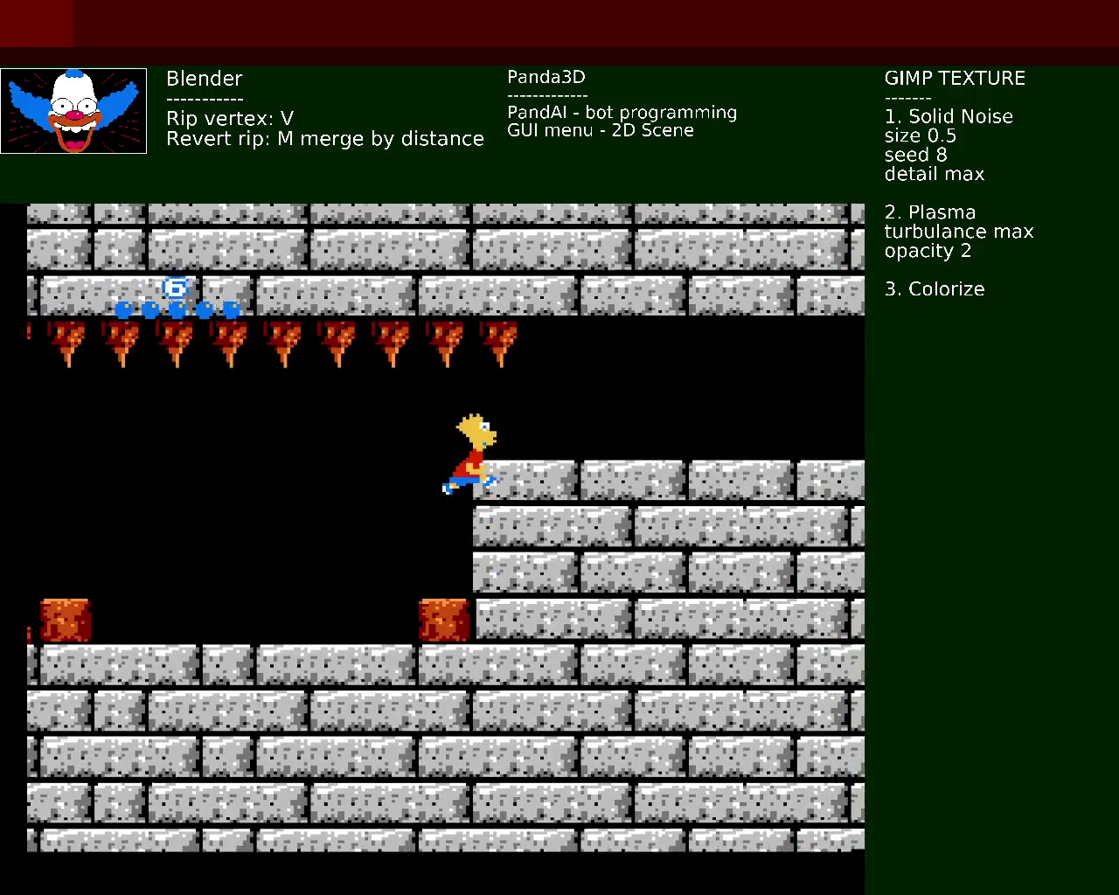
key("Right")
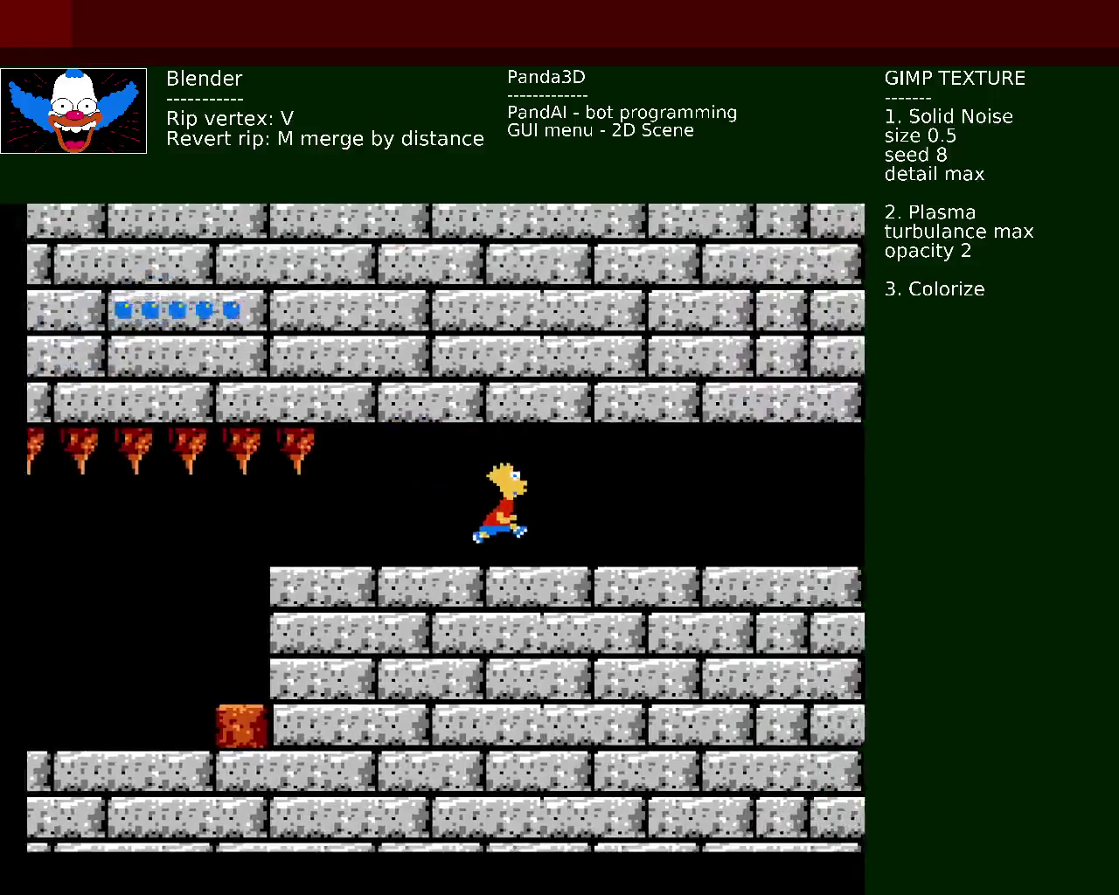
key("Right")
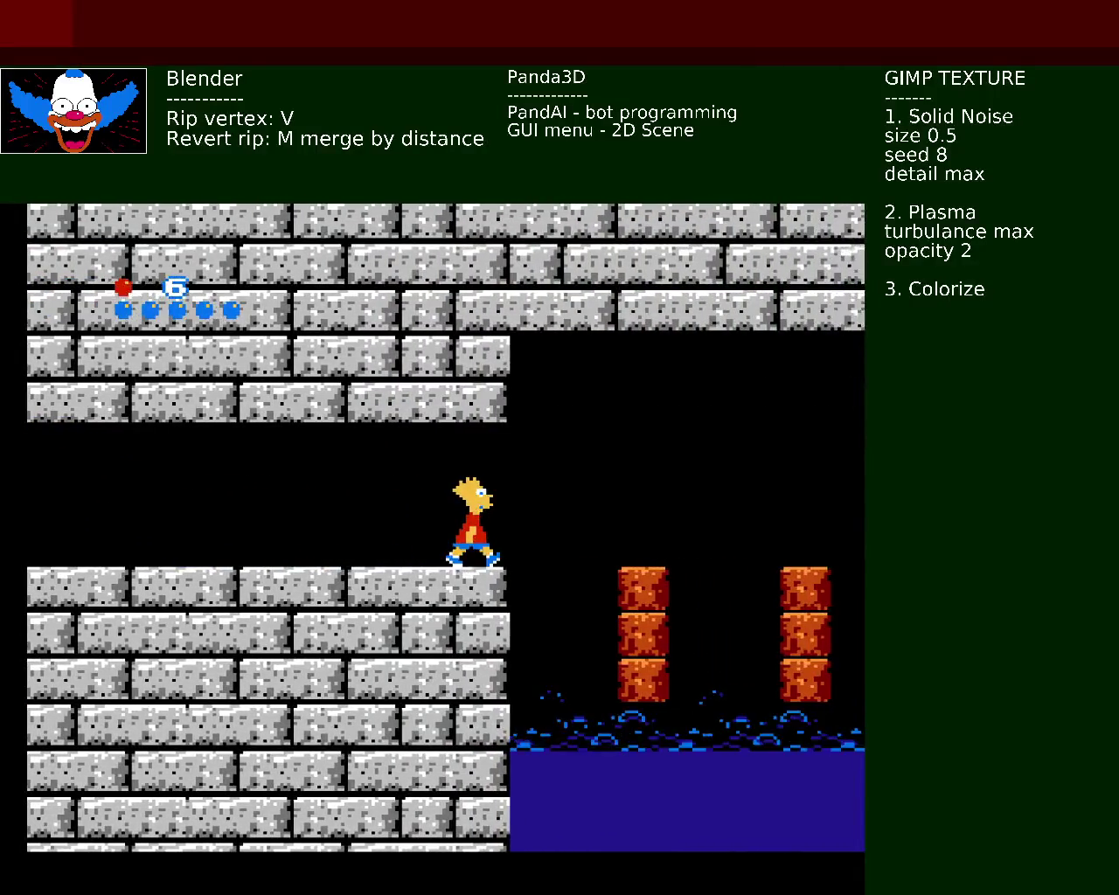
key("Up")
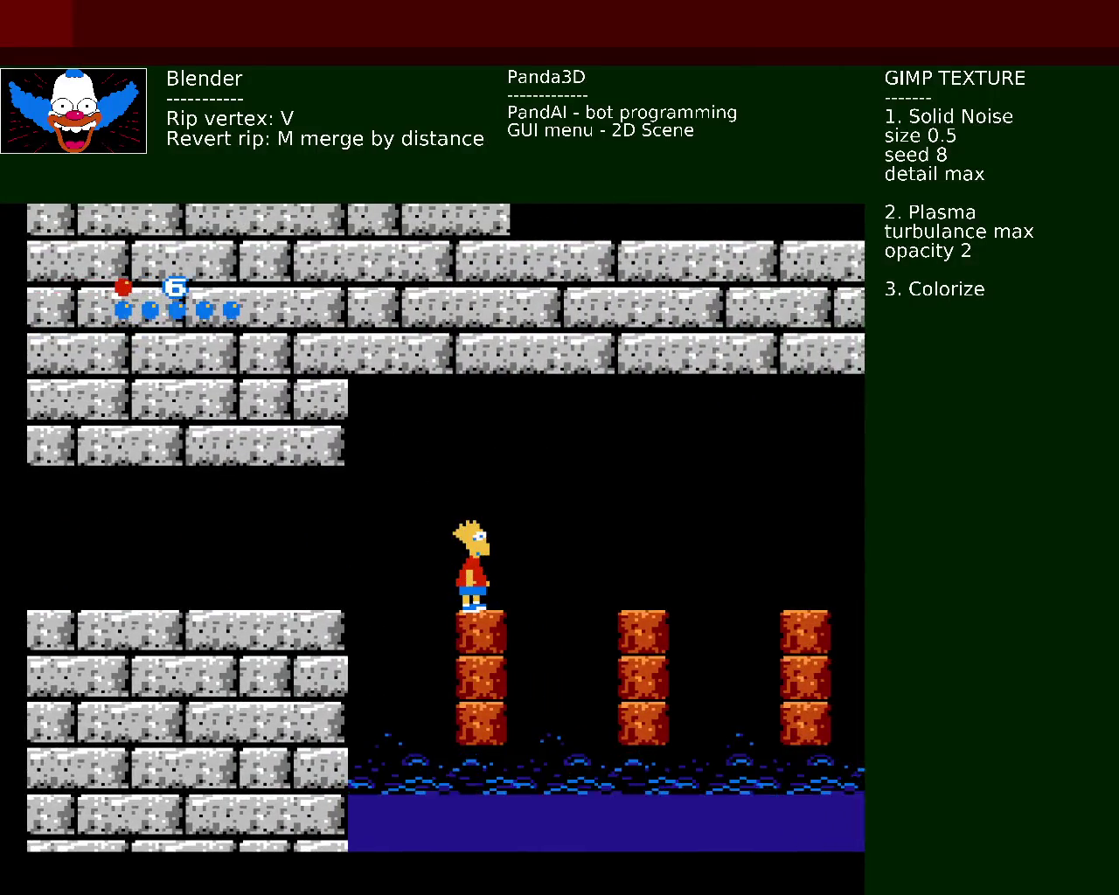
Step: Hop Bart across the first brick pillars above the water
key("Up")
key("Right")
key("Right")
key("Up")
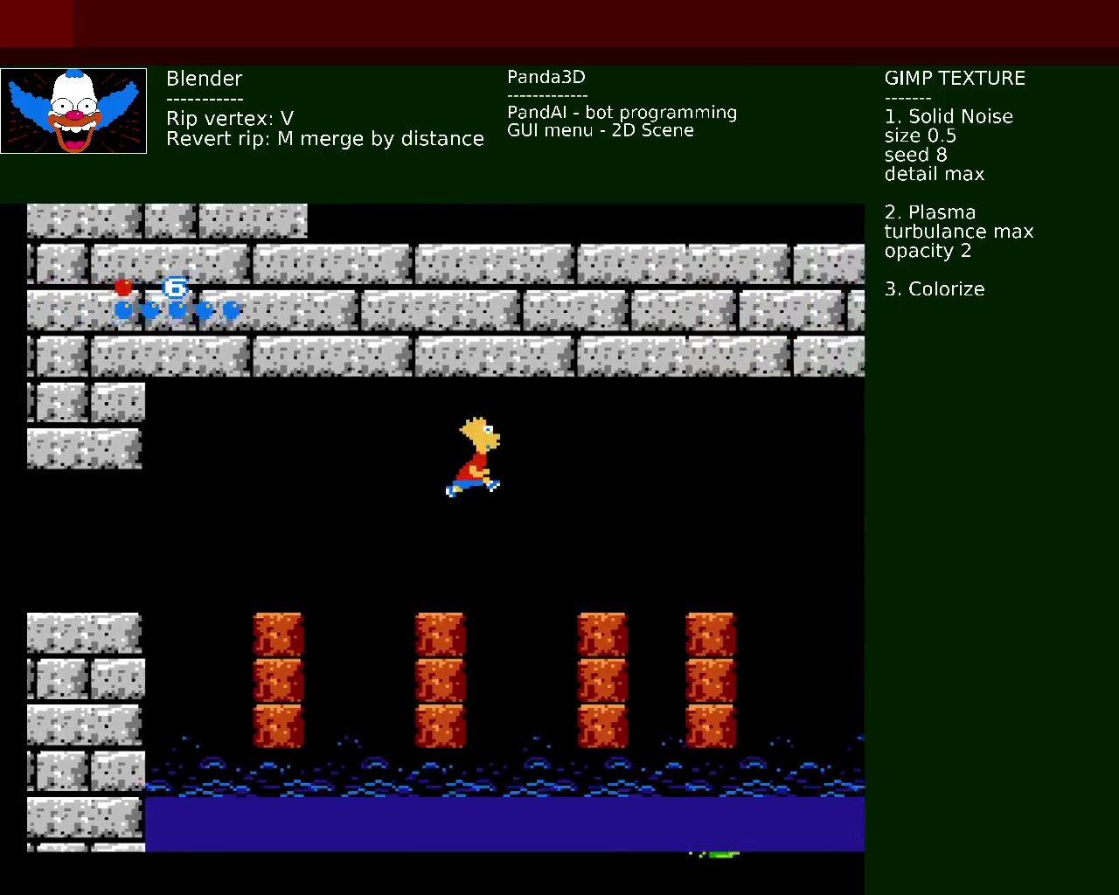
key("Up")
key("Right")
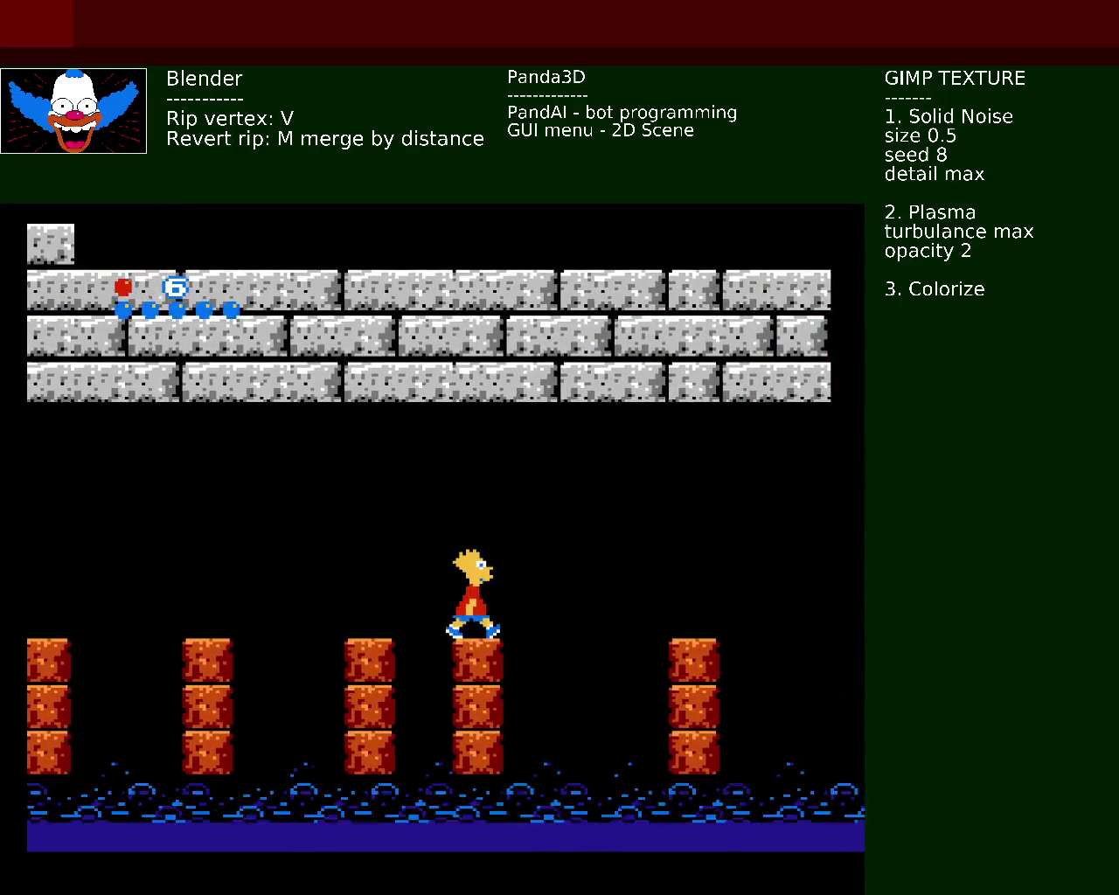
key("Up")
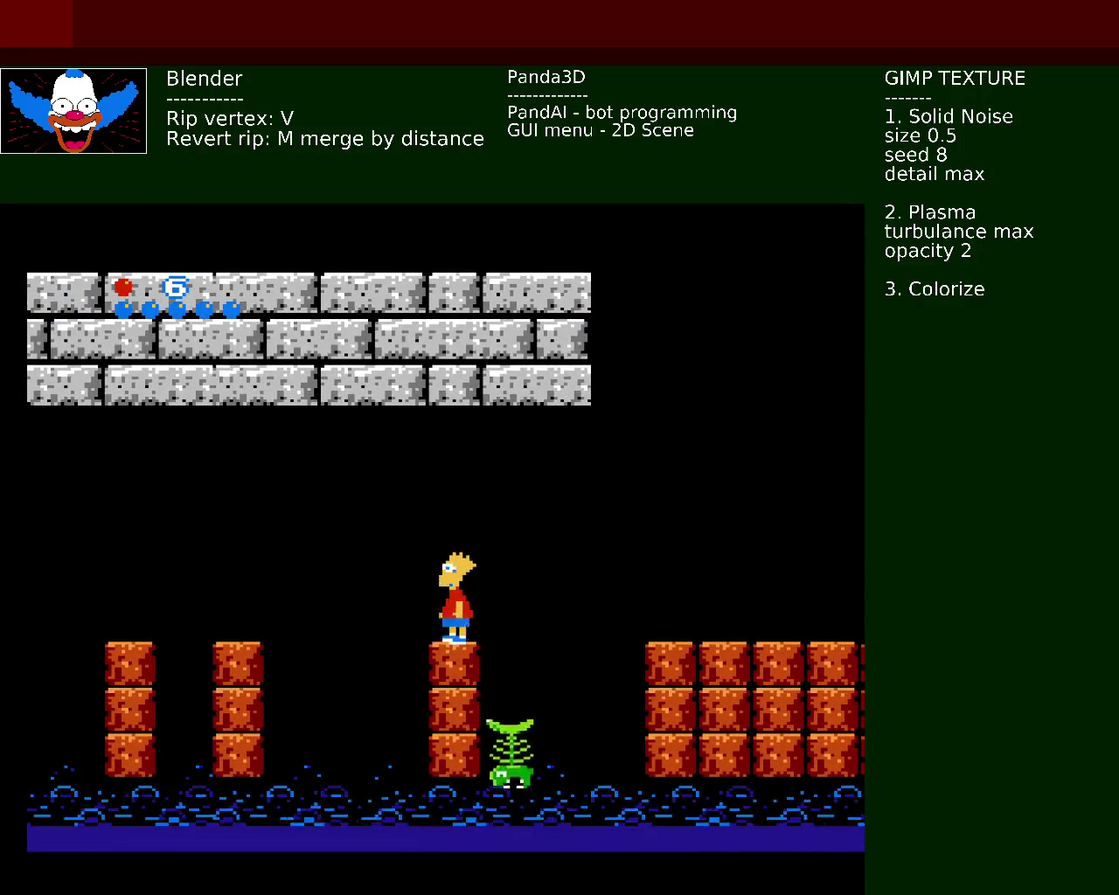
key("Up")
key("Right")
Step: Keep jumping Bart between pillars until he falls into the water, then run right after respawning
key("Up")
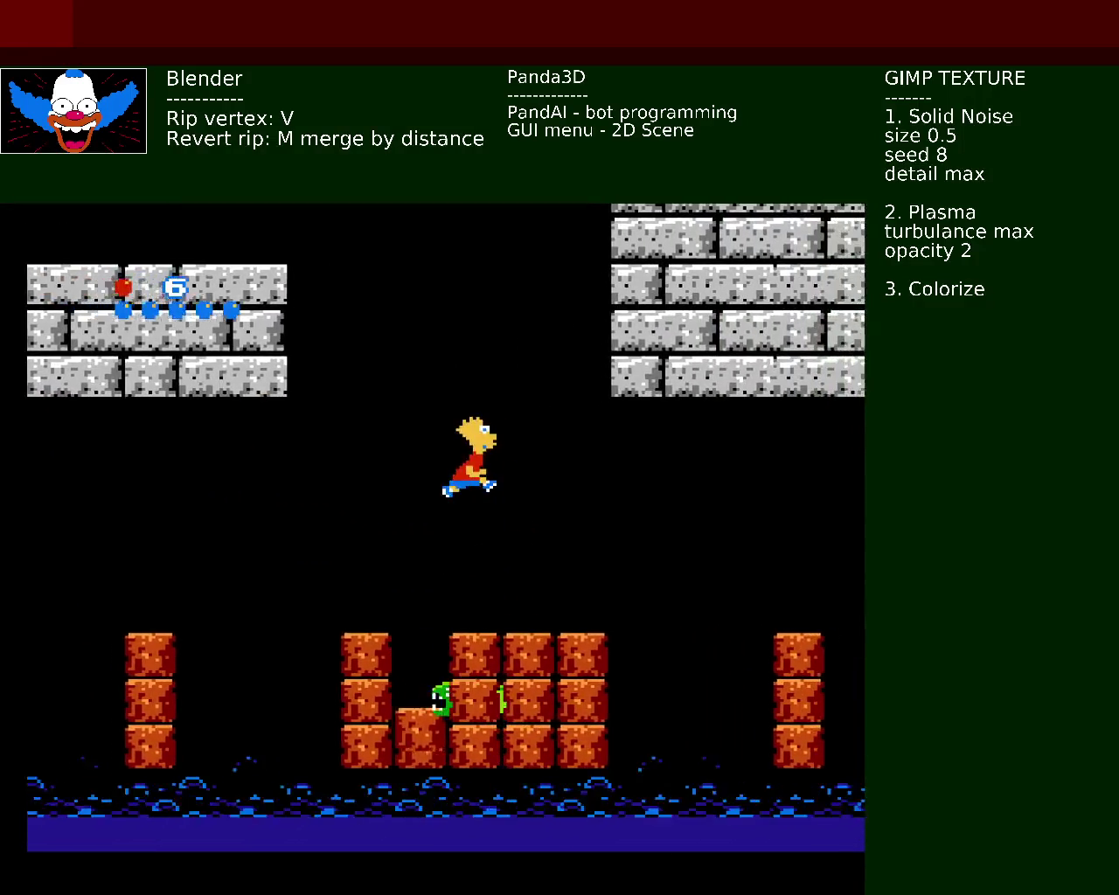
key("Up")
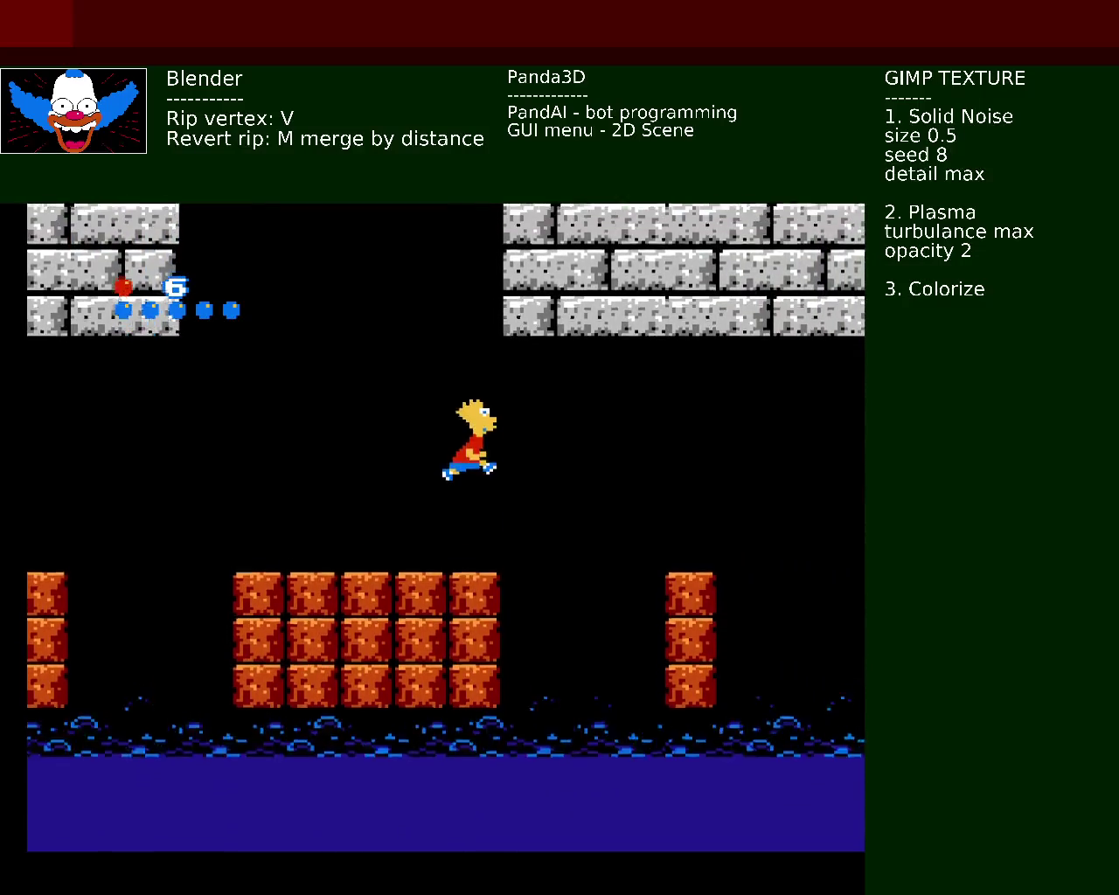
key("Up")
key("Right")
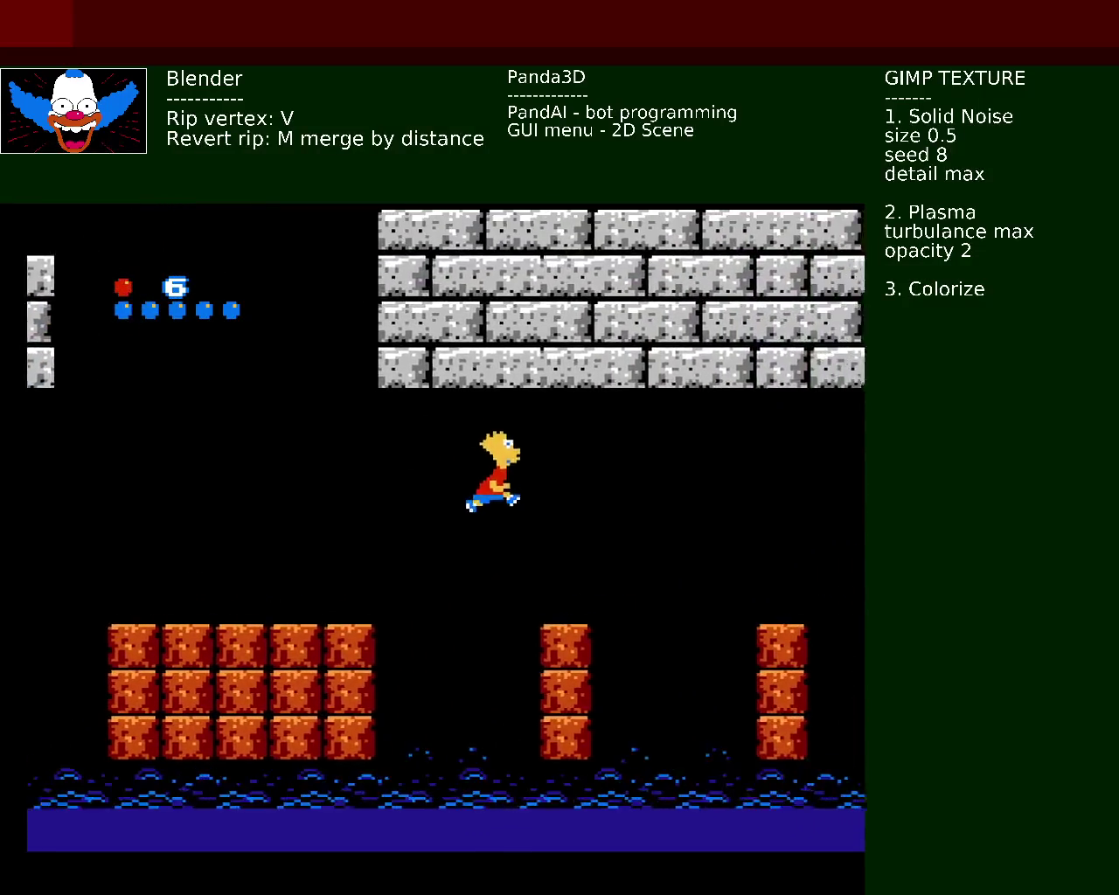
key("Up")
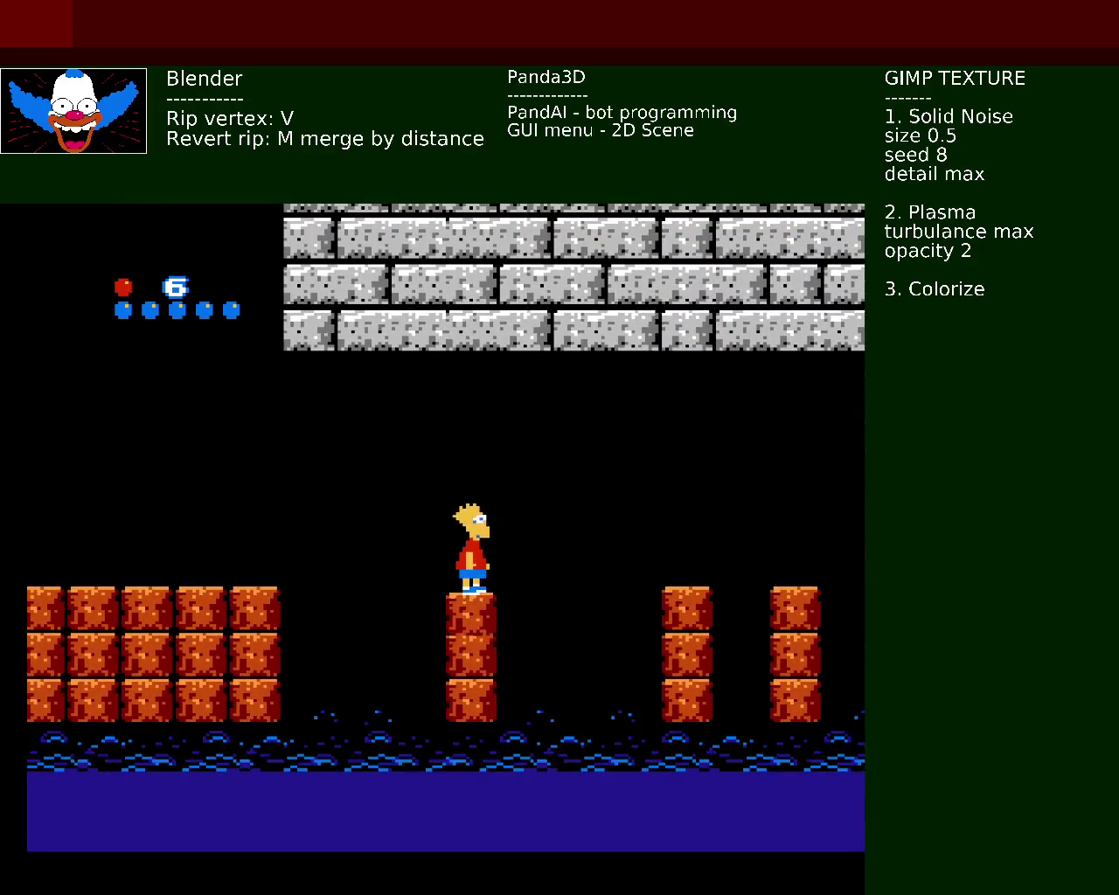
key("Up")
key("Right")
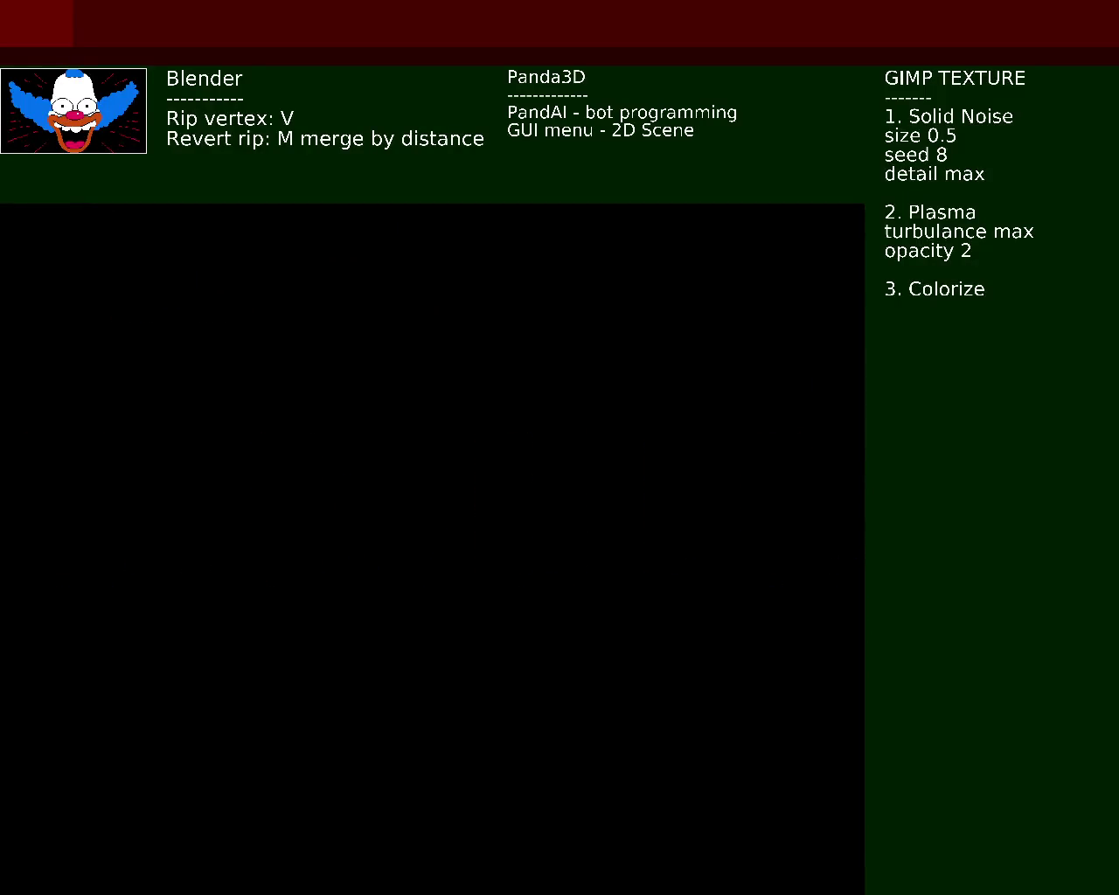
key("Right")
Step: After respawning, run Bart right and jump toward the brick pillars
key("Up")
key("Right")
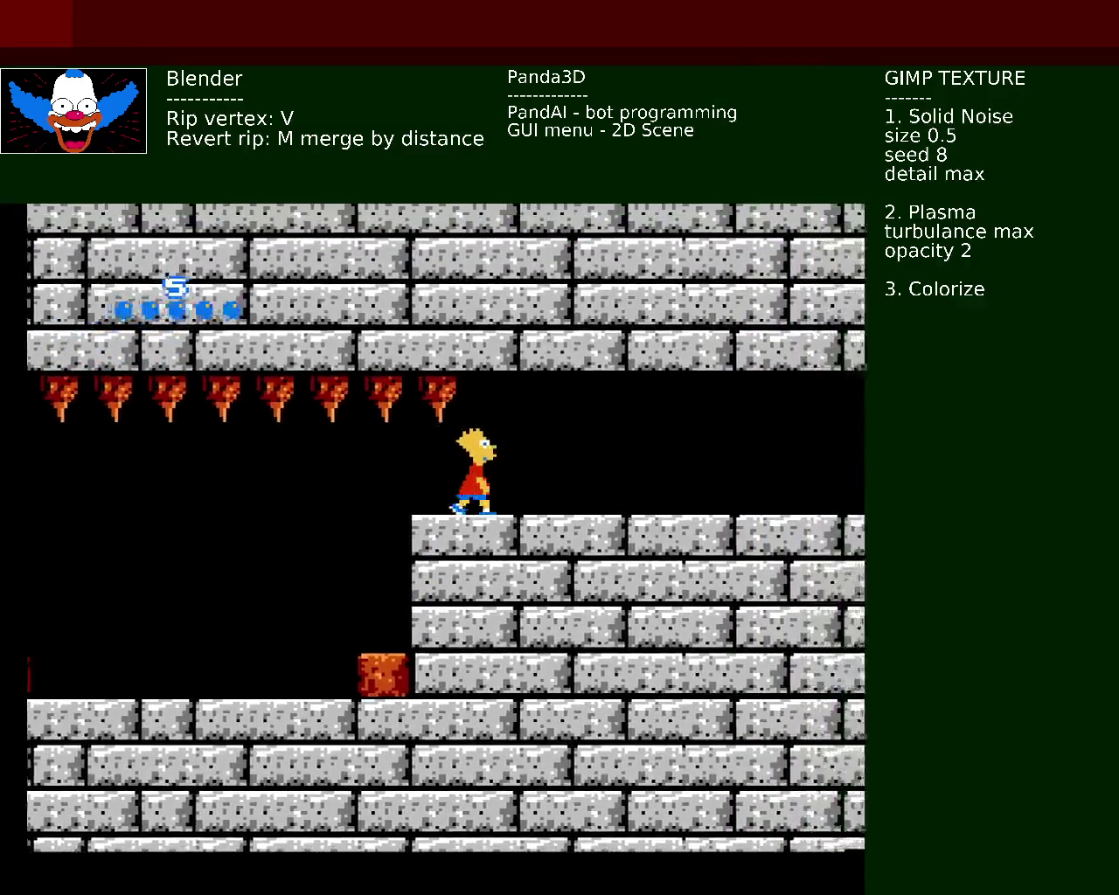
key("Up")
key("Right")
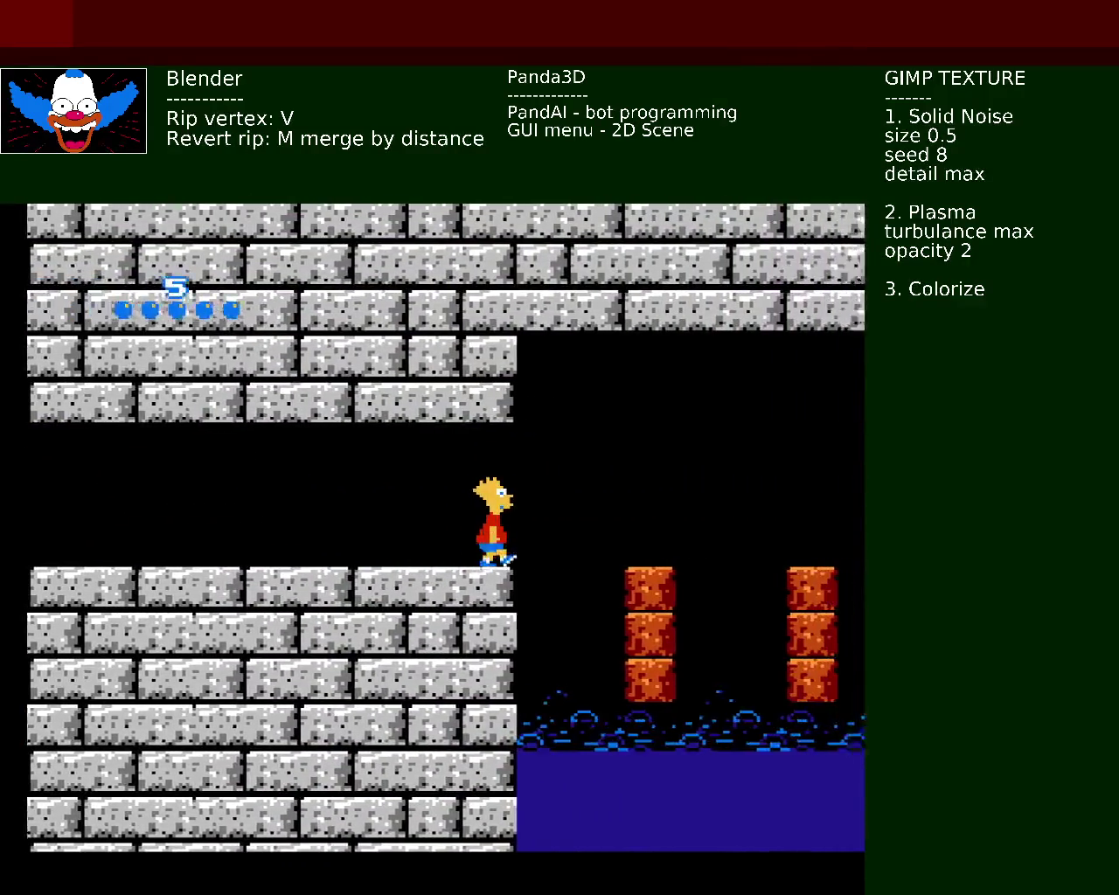
key("Up")
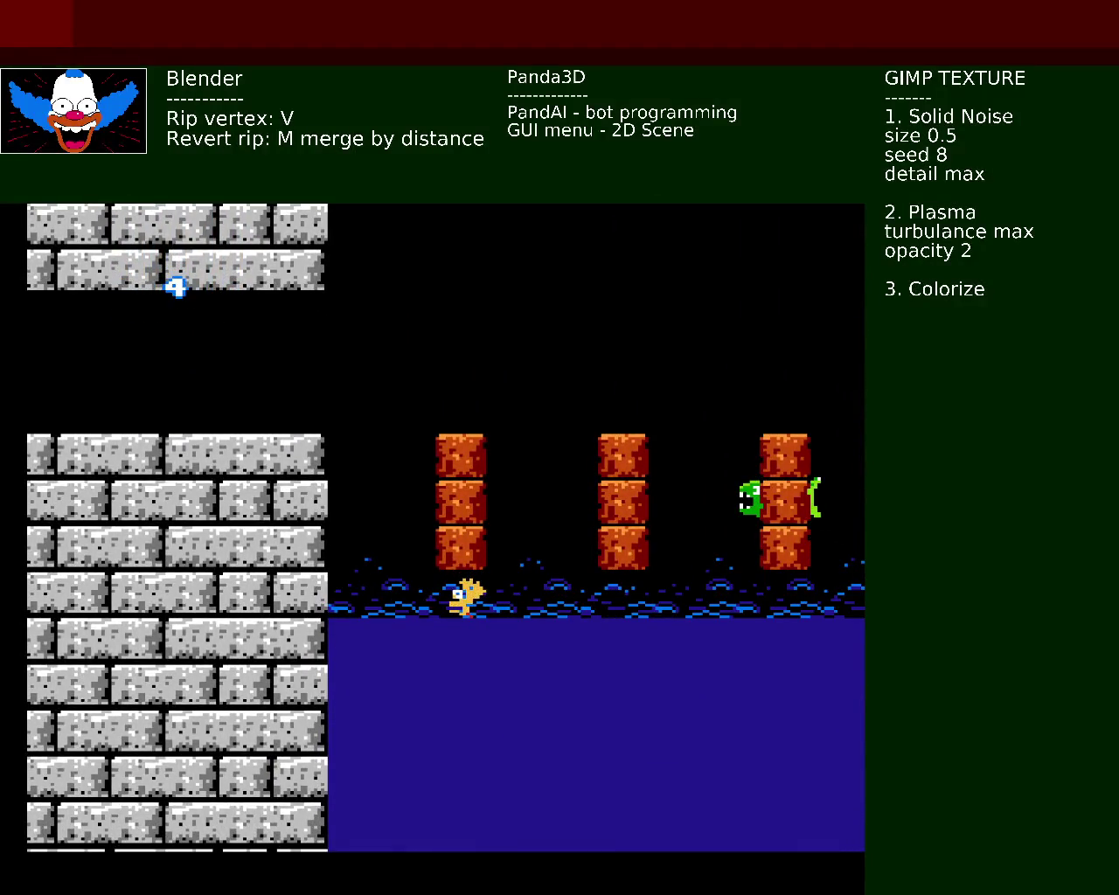
Step: Run Bart from the checkpoint up the stone ledges and jump across the water onto a pillar
key("Right")
key("Up")
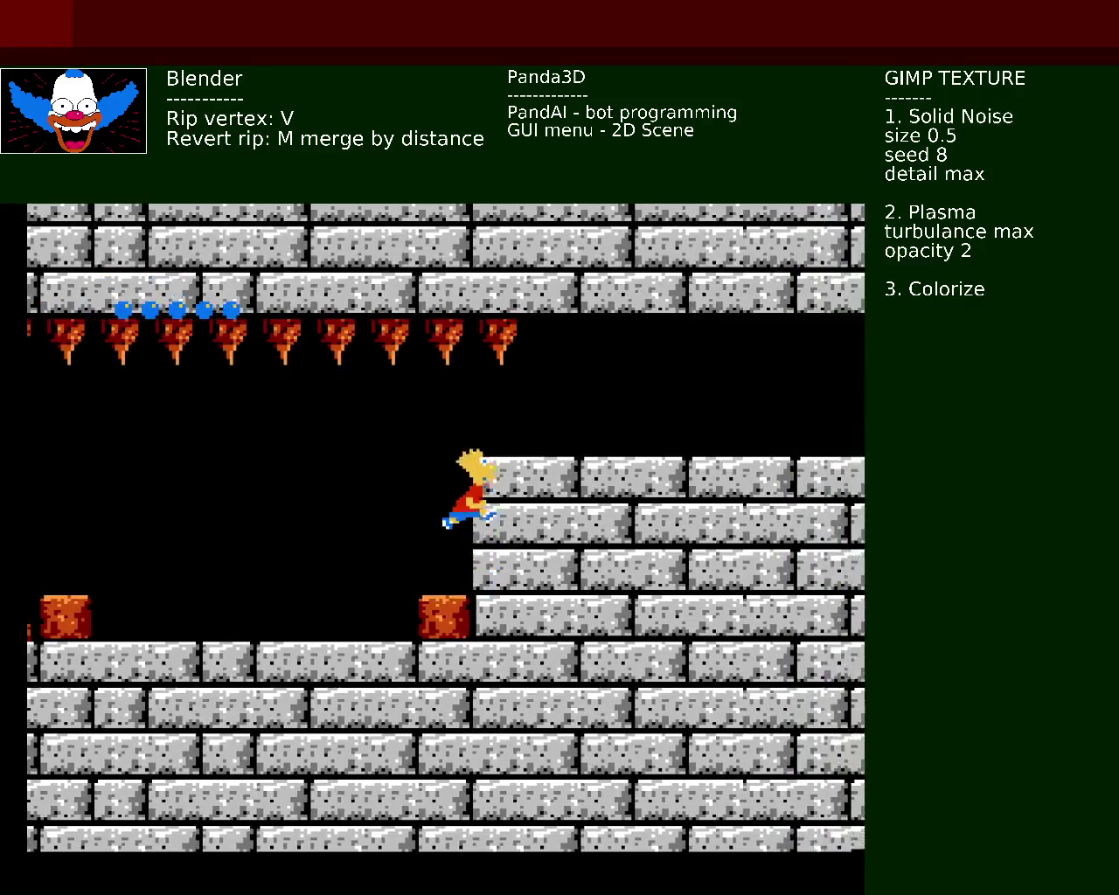
key("Right")
key("Up")
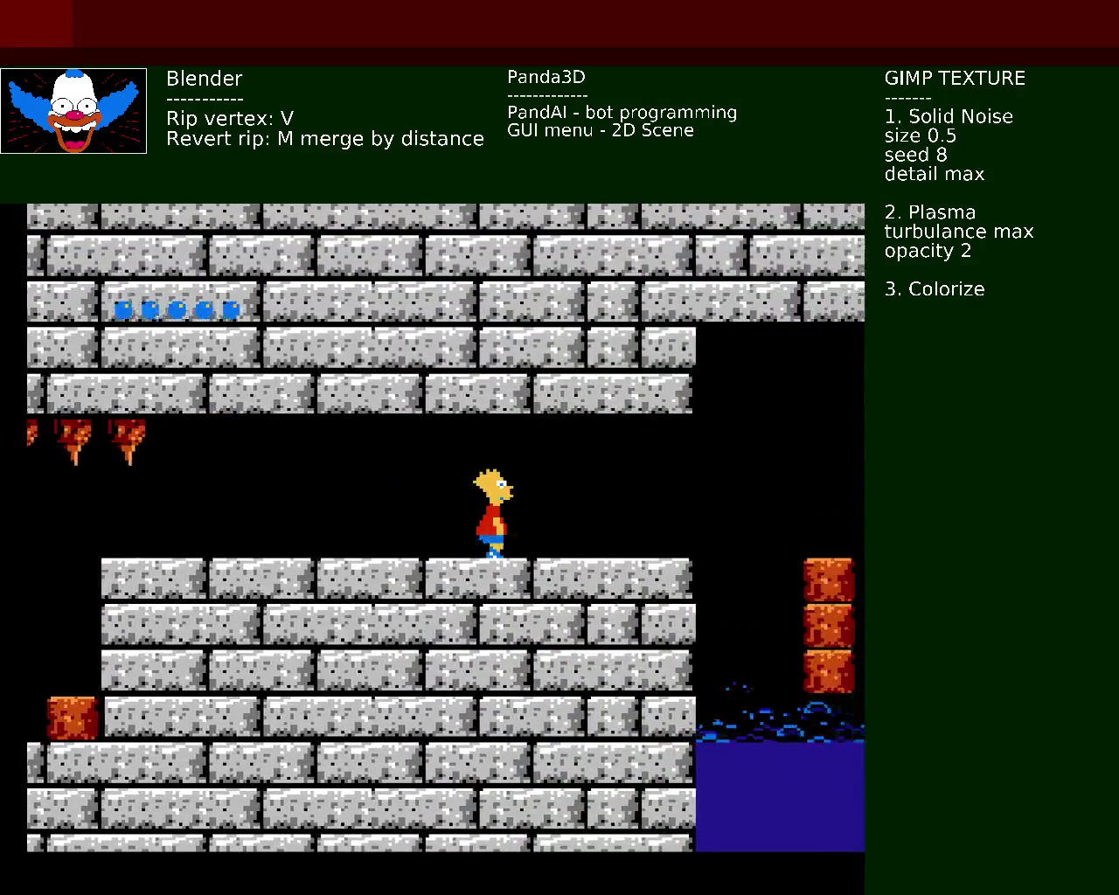
key("Right")
key("Up")
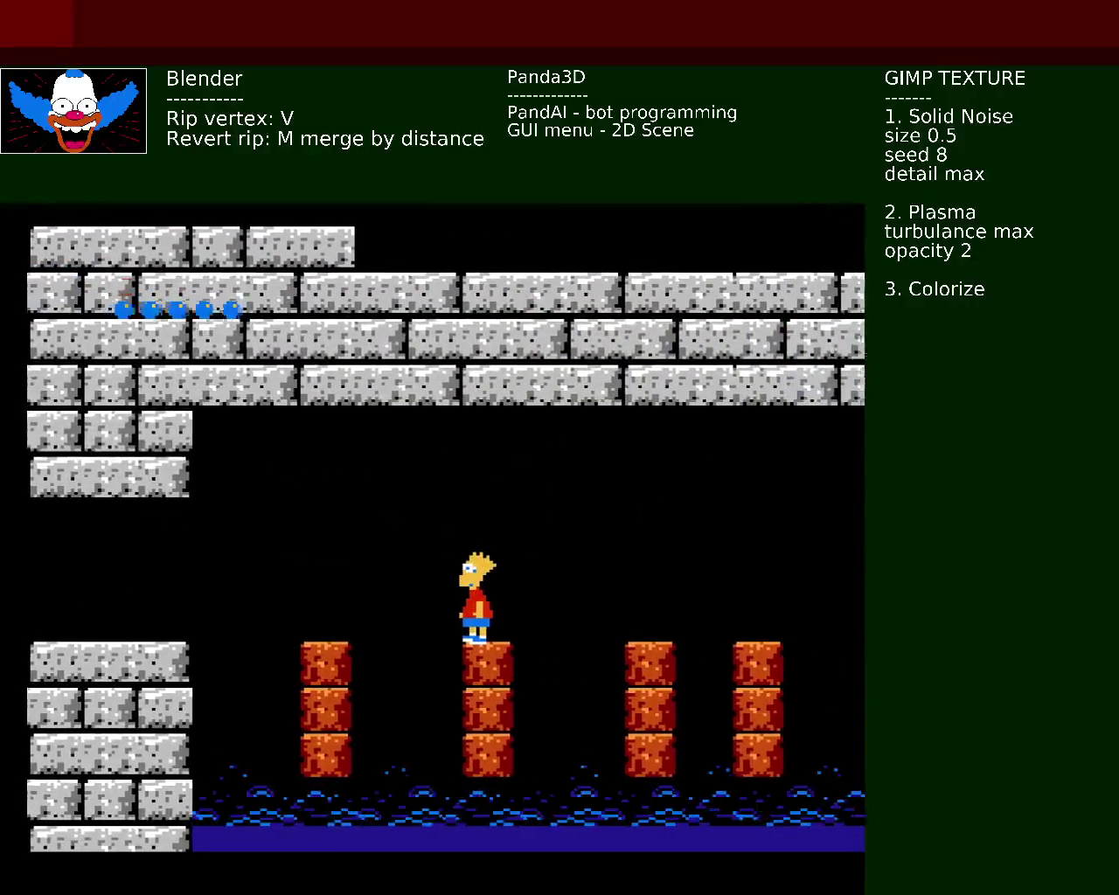
Step: Hop Bart rightward from pillar to pillar over the water
key("Right")
key("Up")
key("Right")
key("Up")
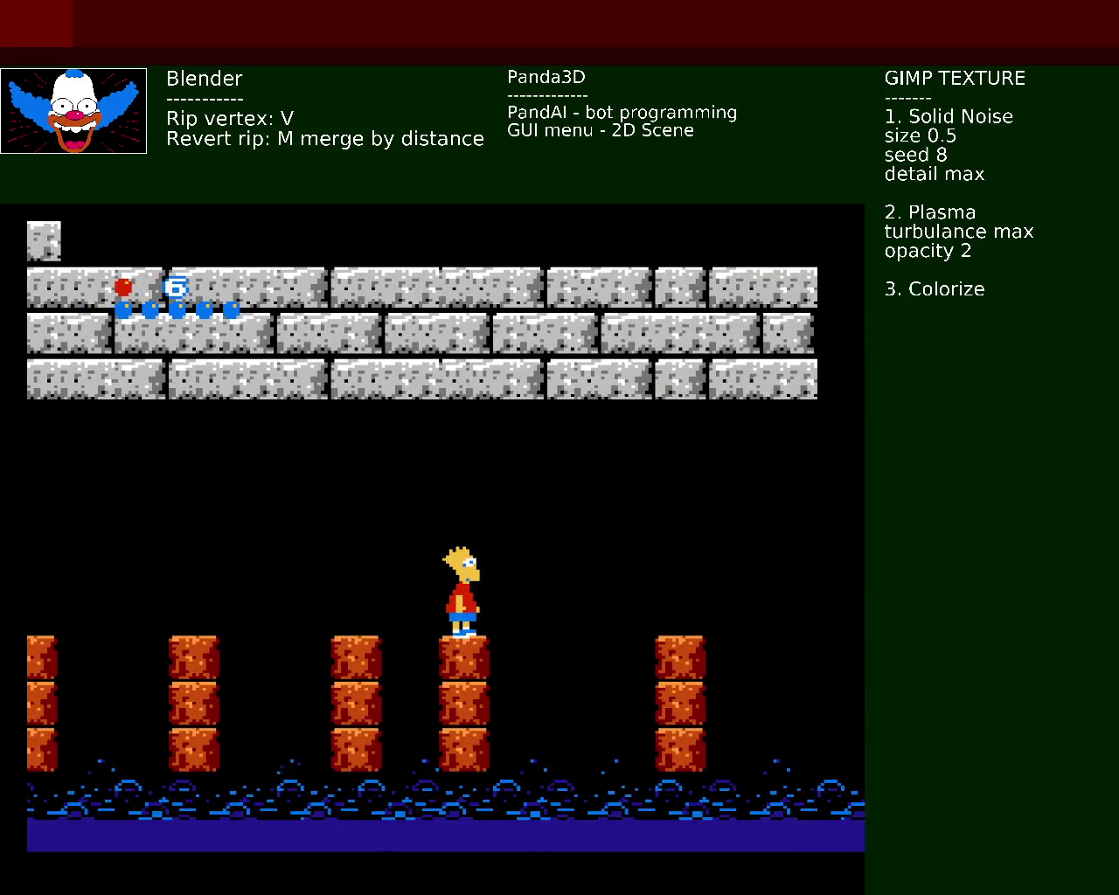
key("Right")
key("Up")
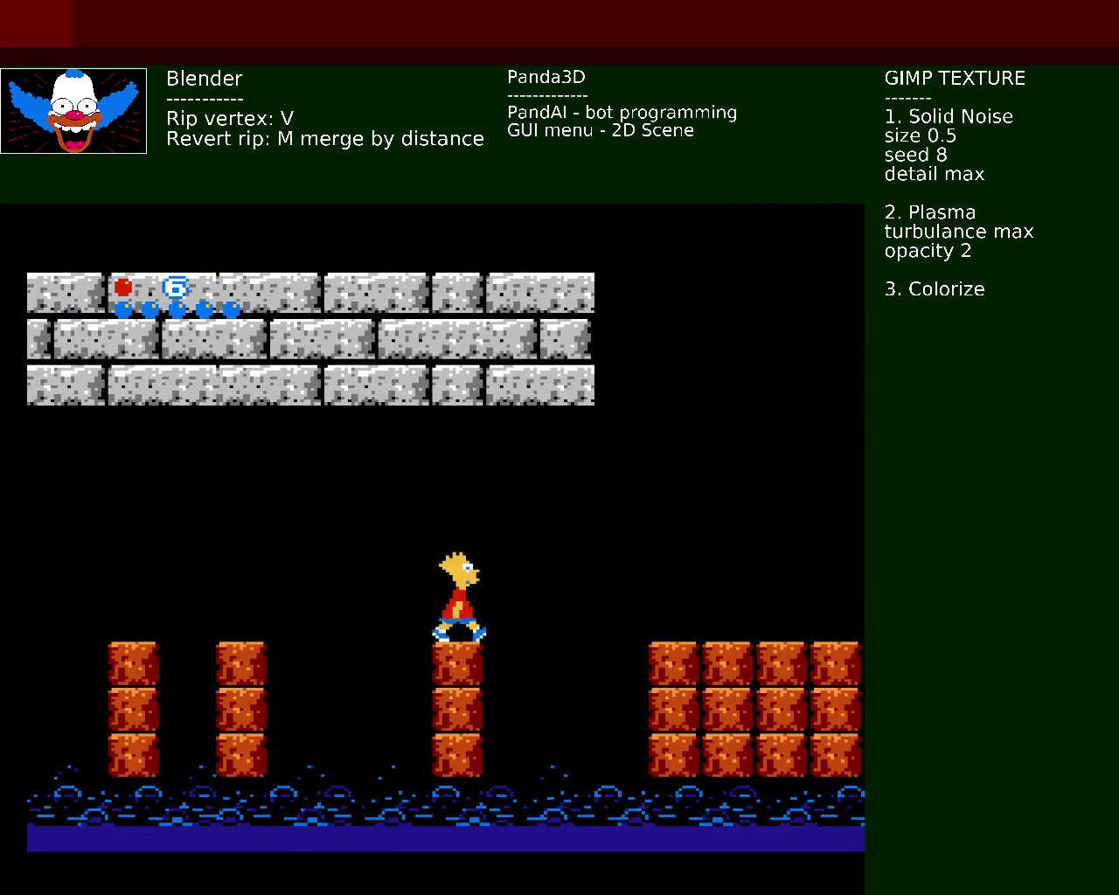
key("Right")
key("Up")
key("Up")
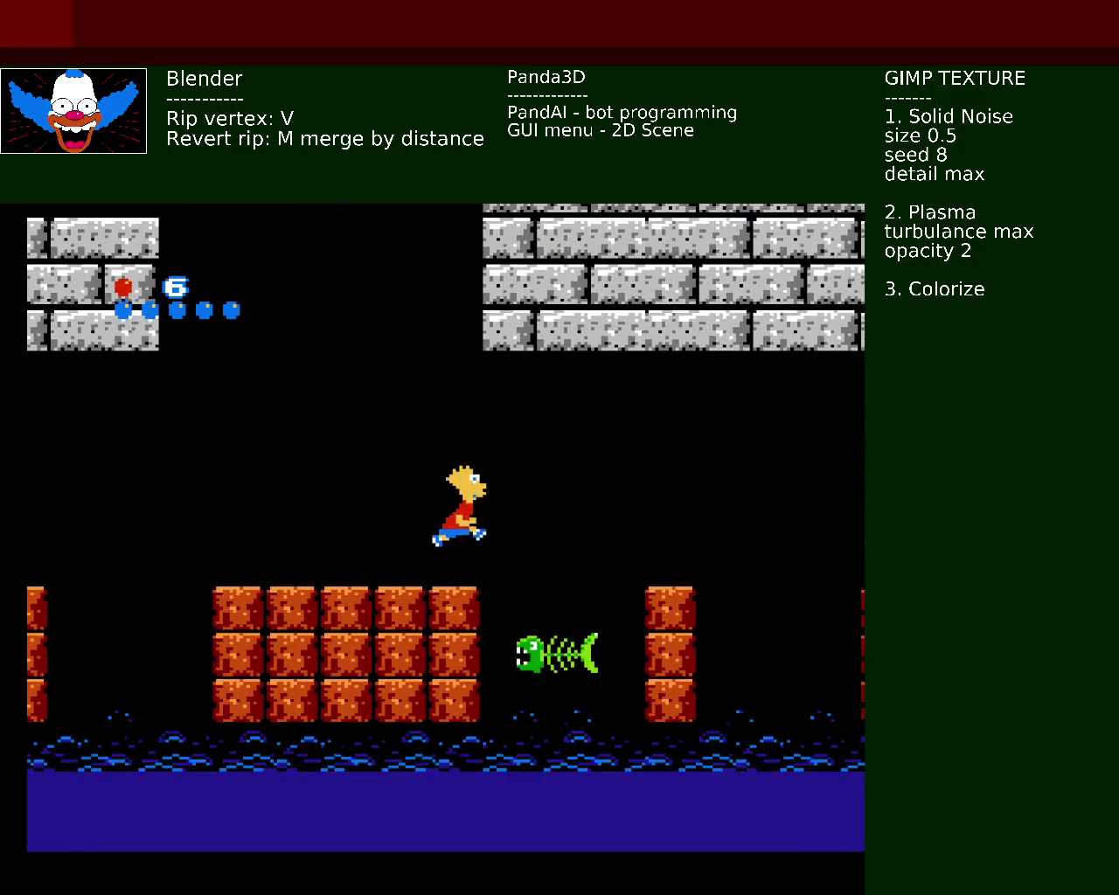
Step: Jump Bart off the sinking pillar into the water, then run and jump right after respawning
key("Right")
key("Up")
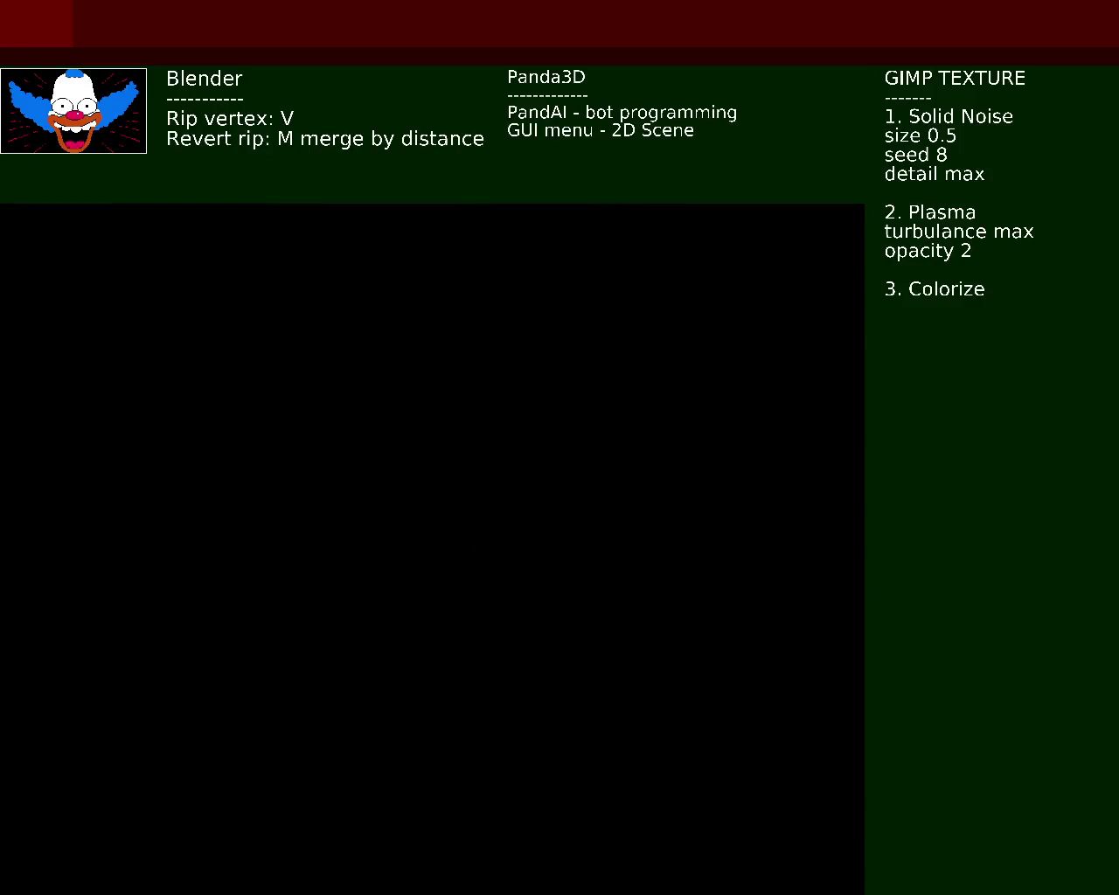
key("Right")
key("Up")
Step: Run Bart right and jump him onto the stone and raised brick ledges
key("Right")
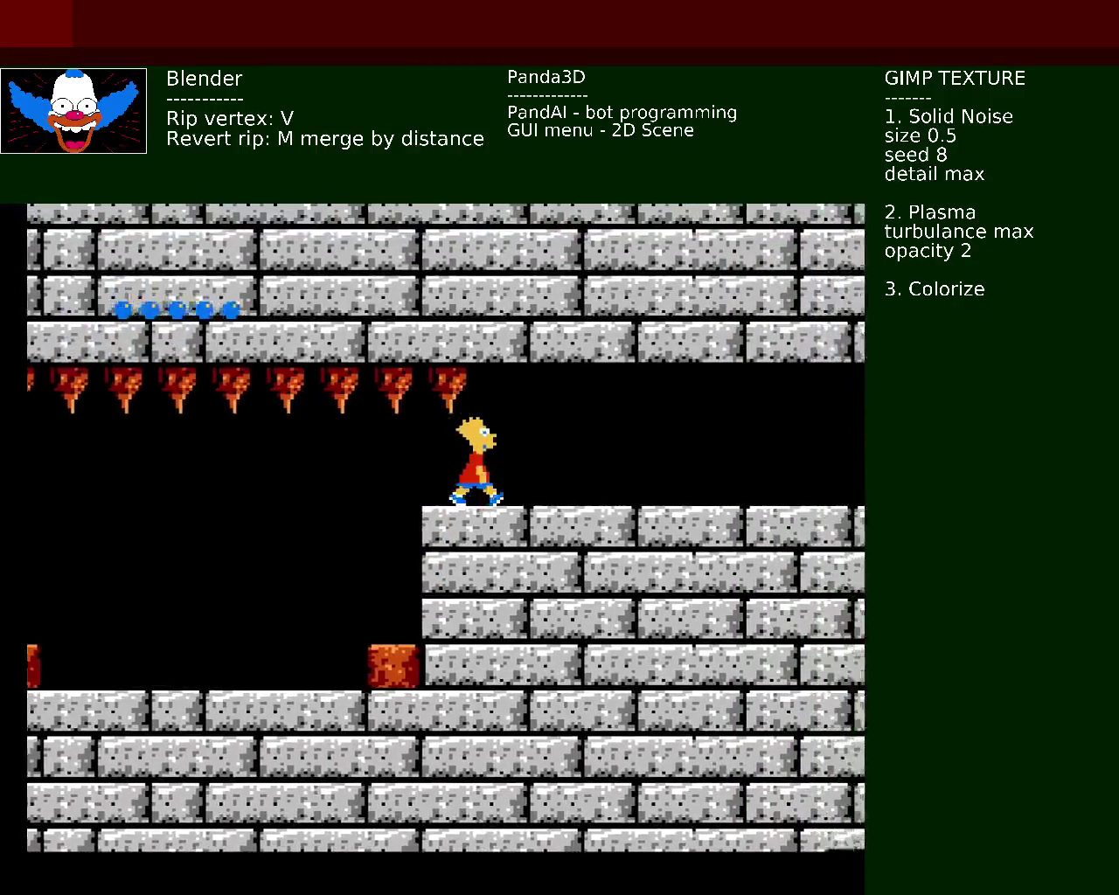
key("Up")
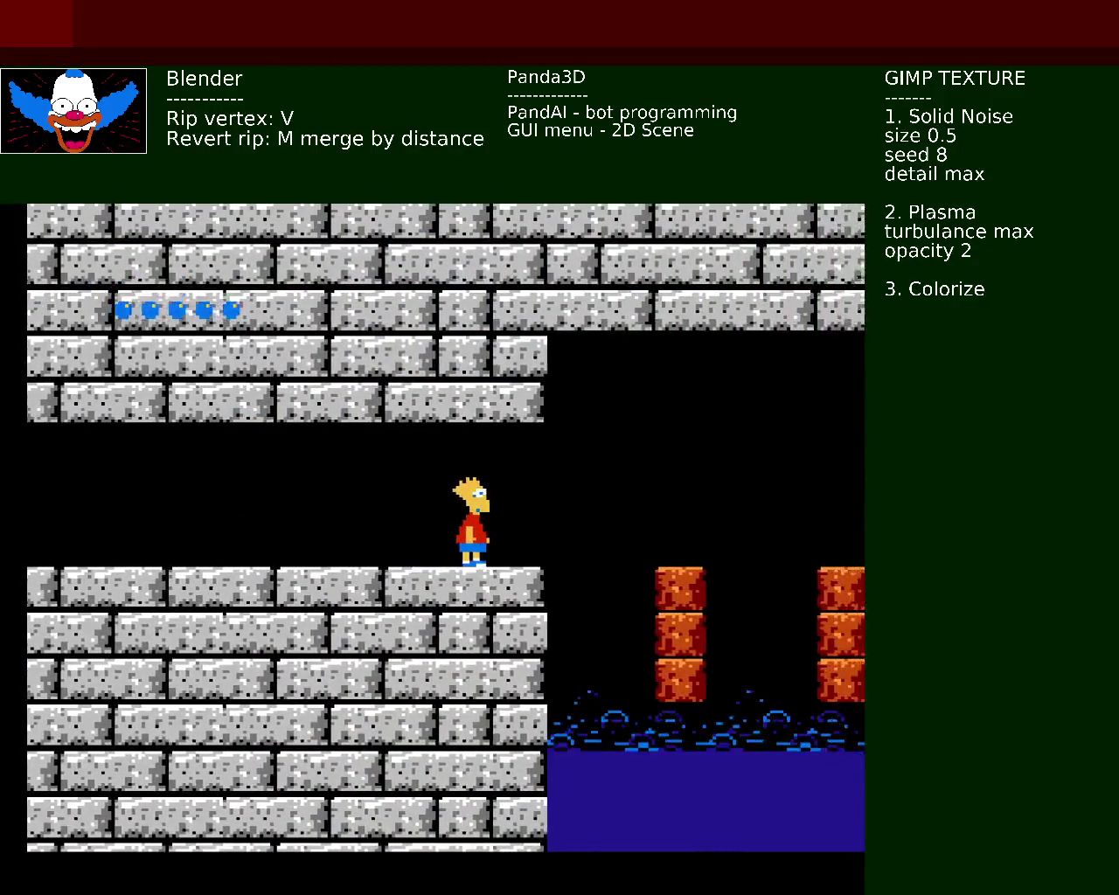
key("Up")
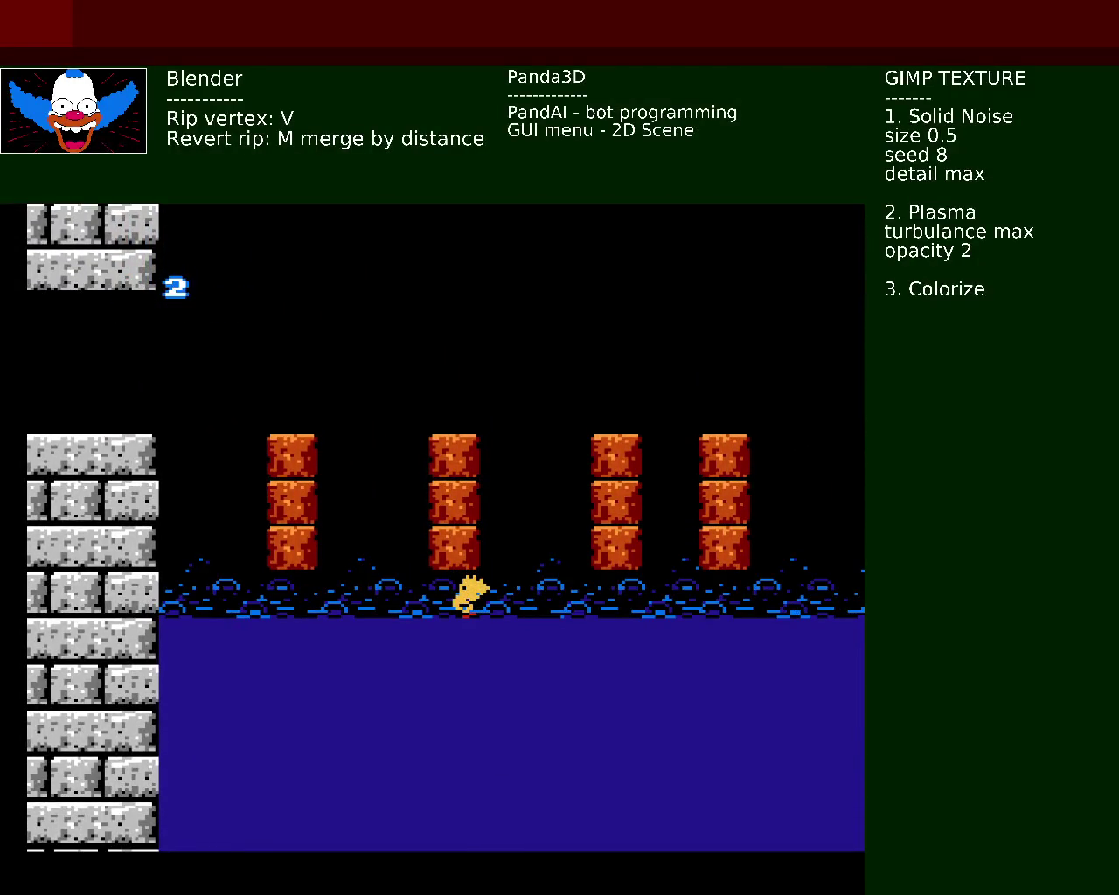
key("Right")
key("x")
key("Right")
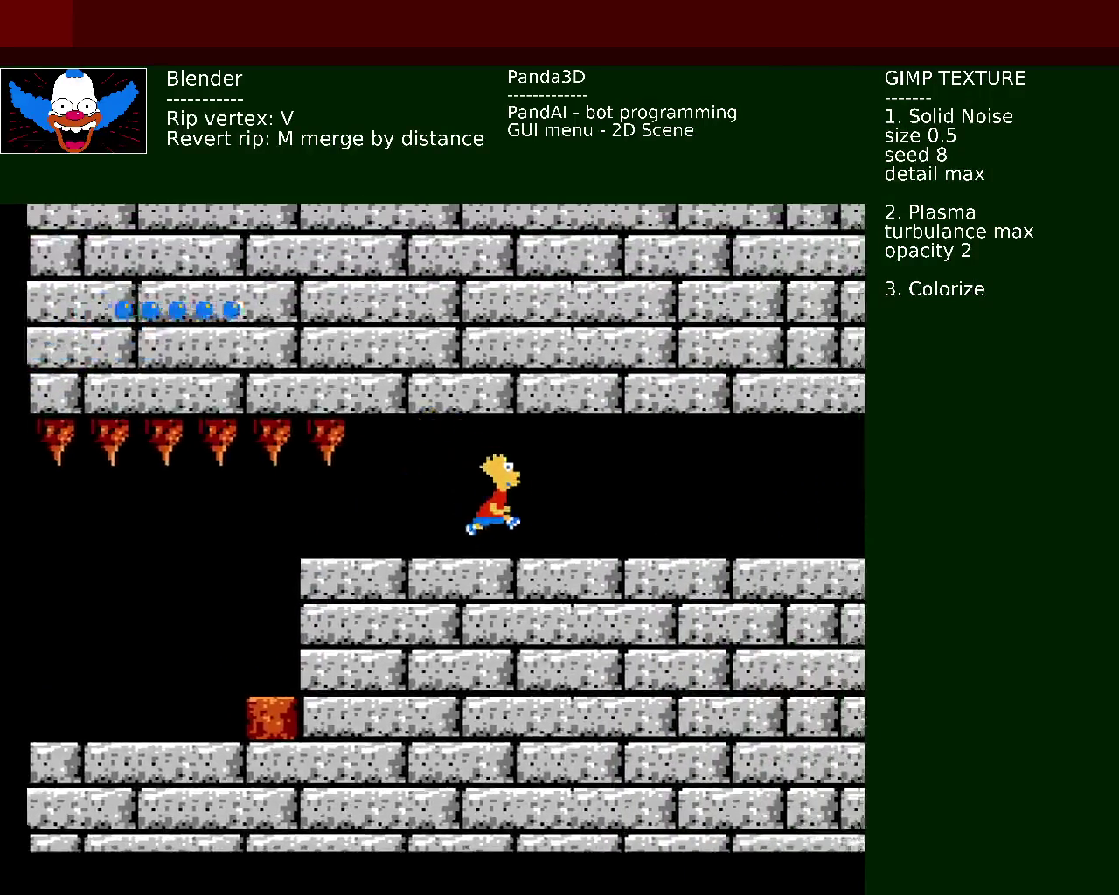
key("Right")
Step: Jump Bart across the gap and onto the first brick pillars
key("x")
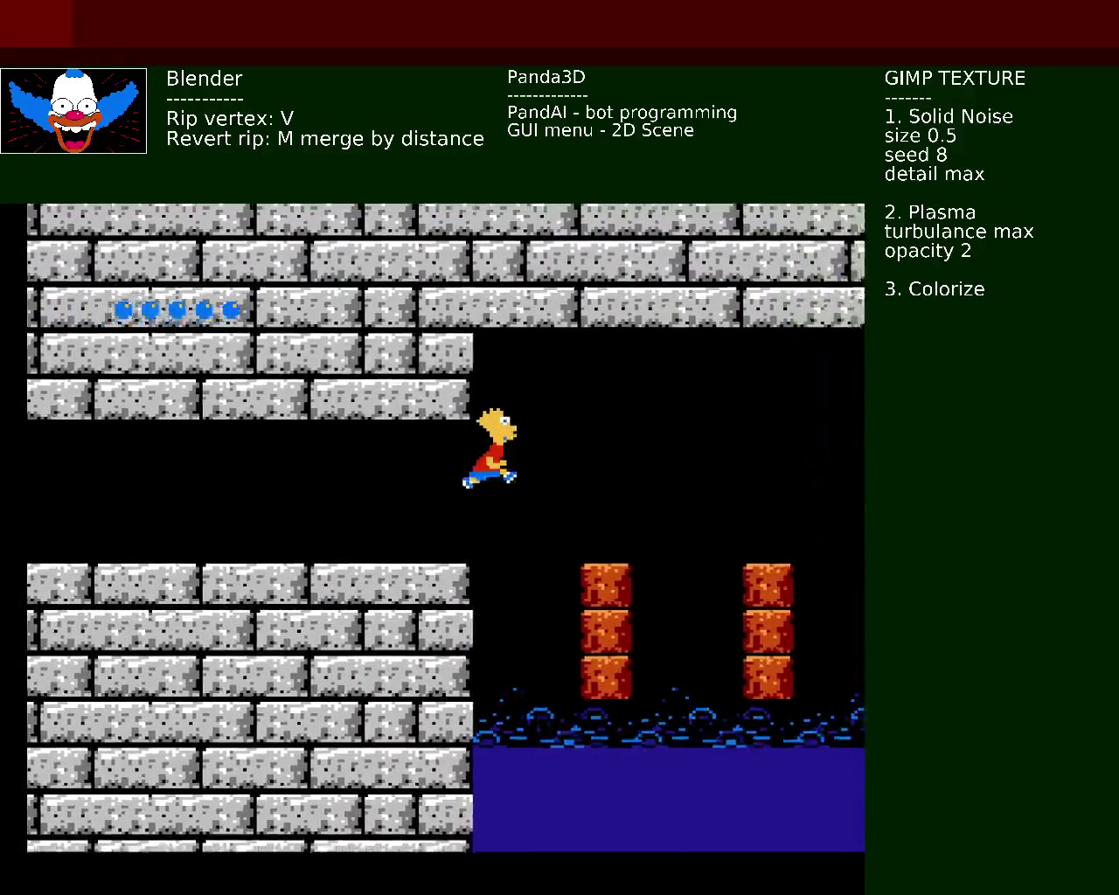
key("Right")
key("x")
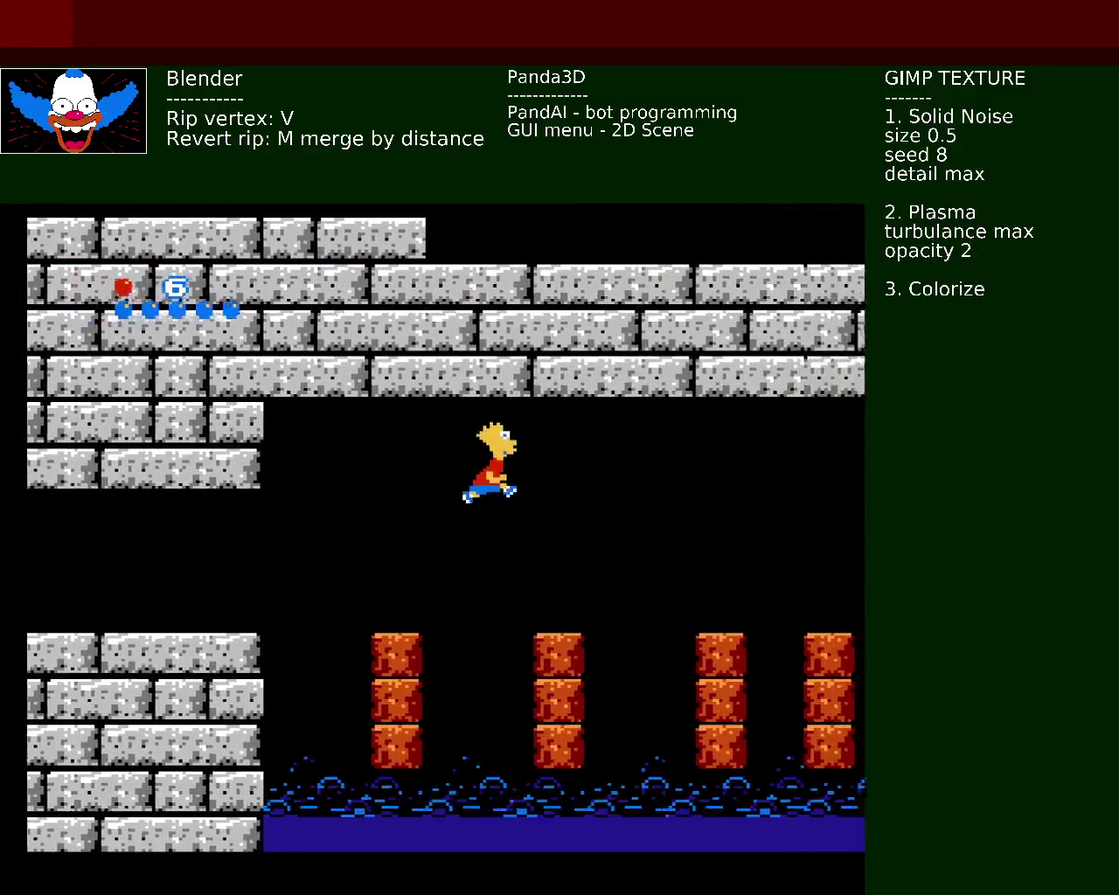
key("x")
key("Right")
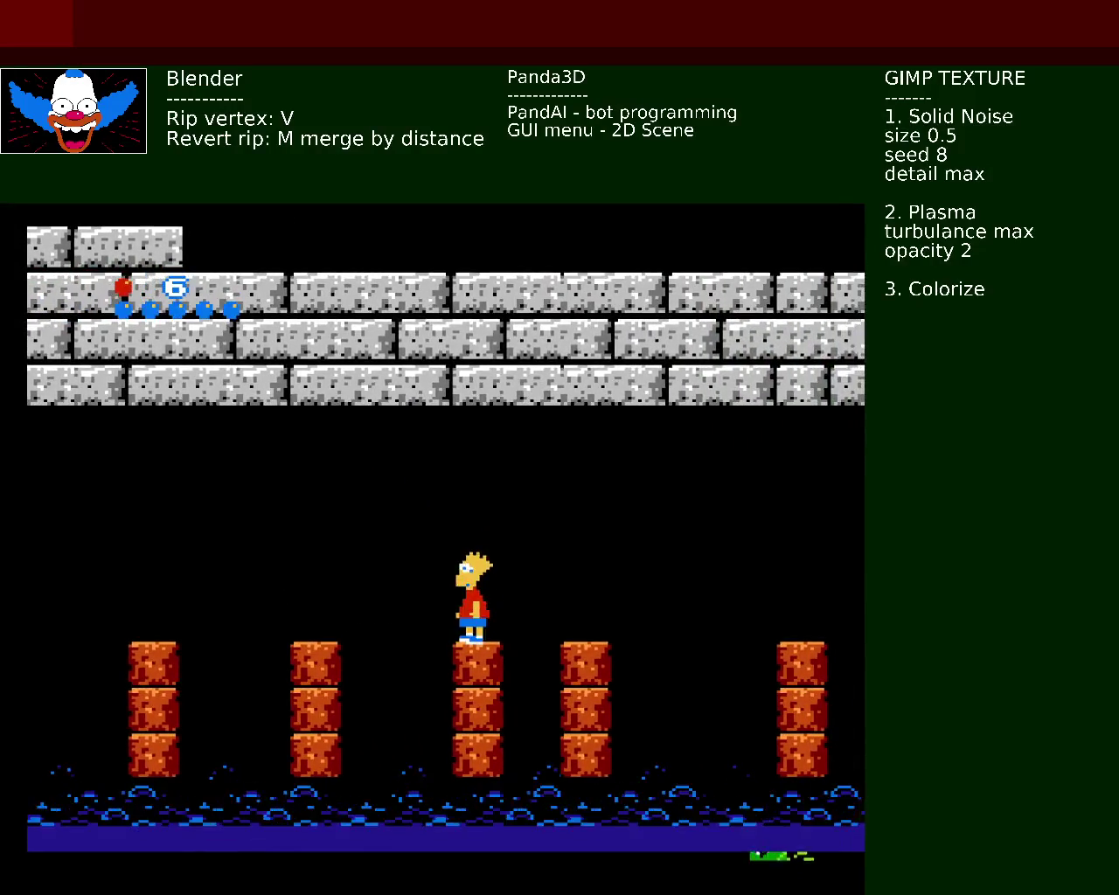
key("x")
key("x")
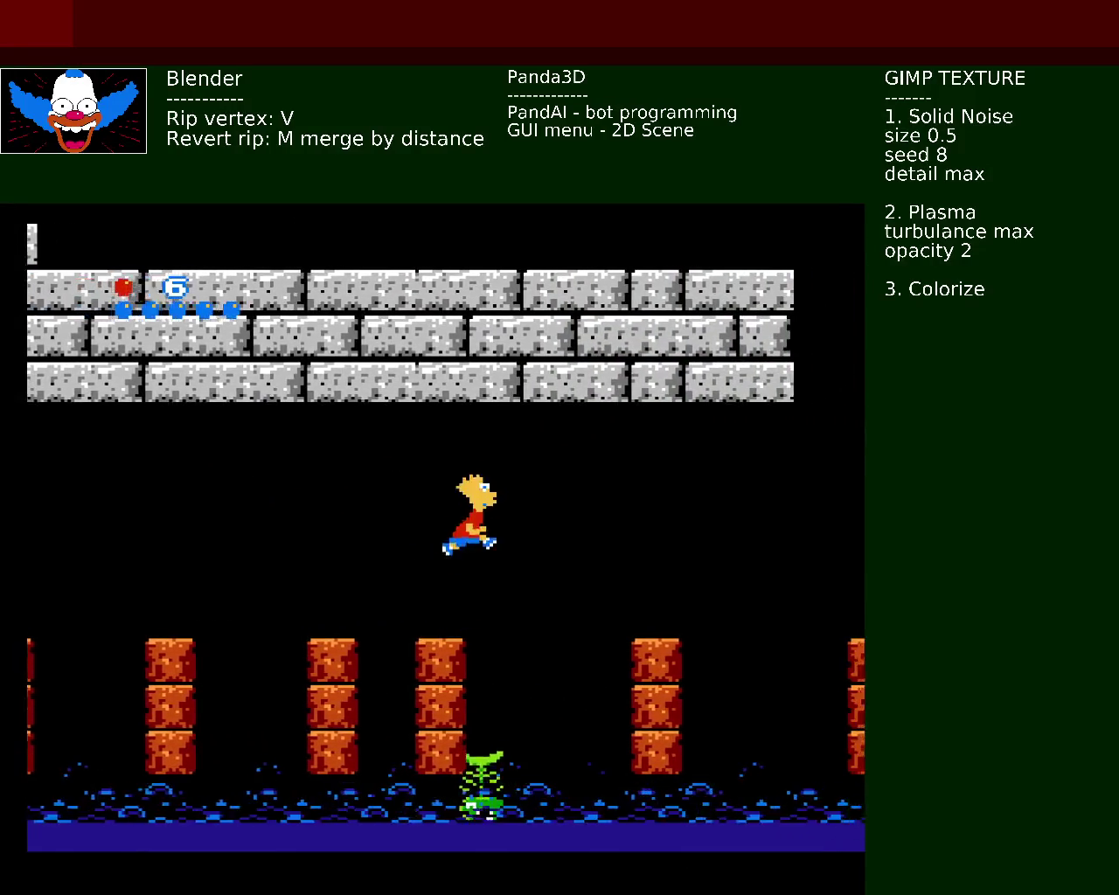
key("Right")
key("x")
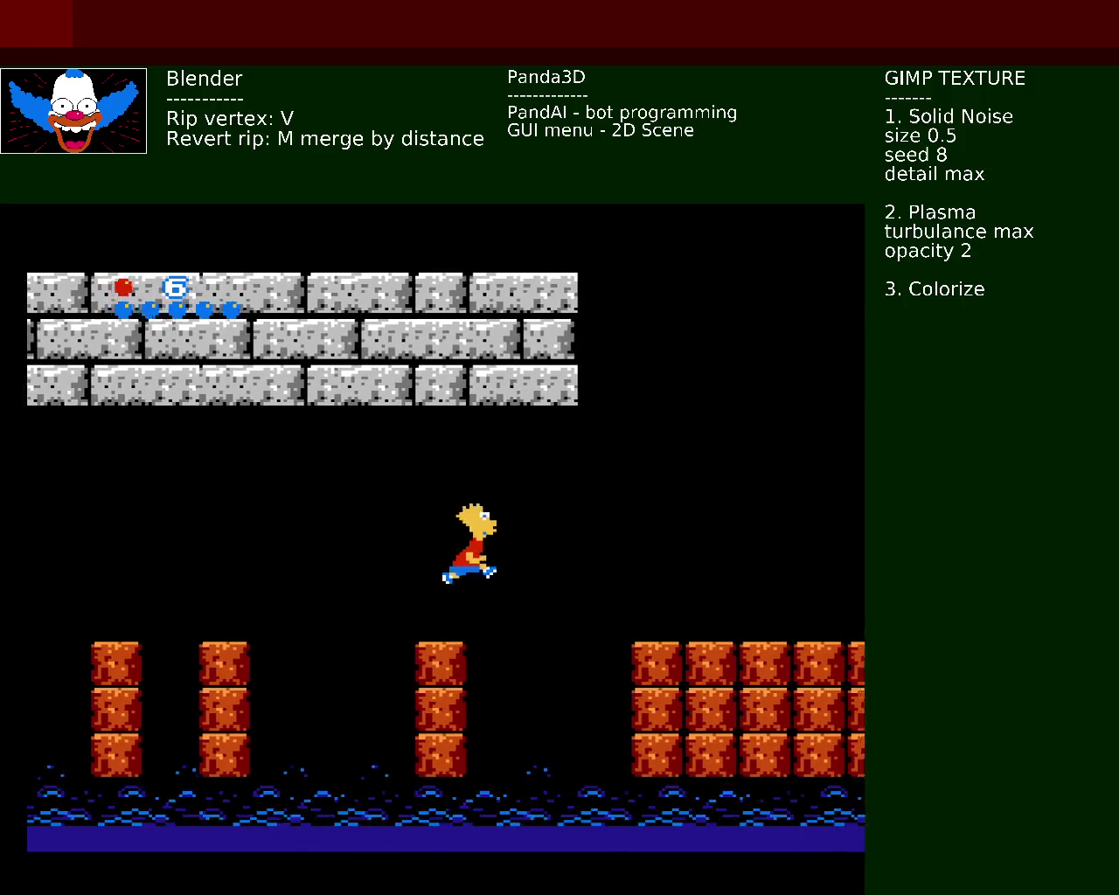
key("x")
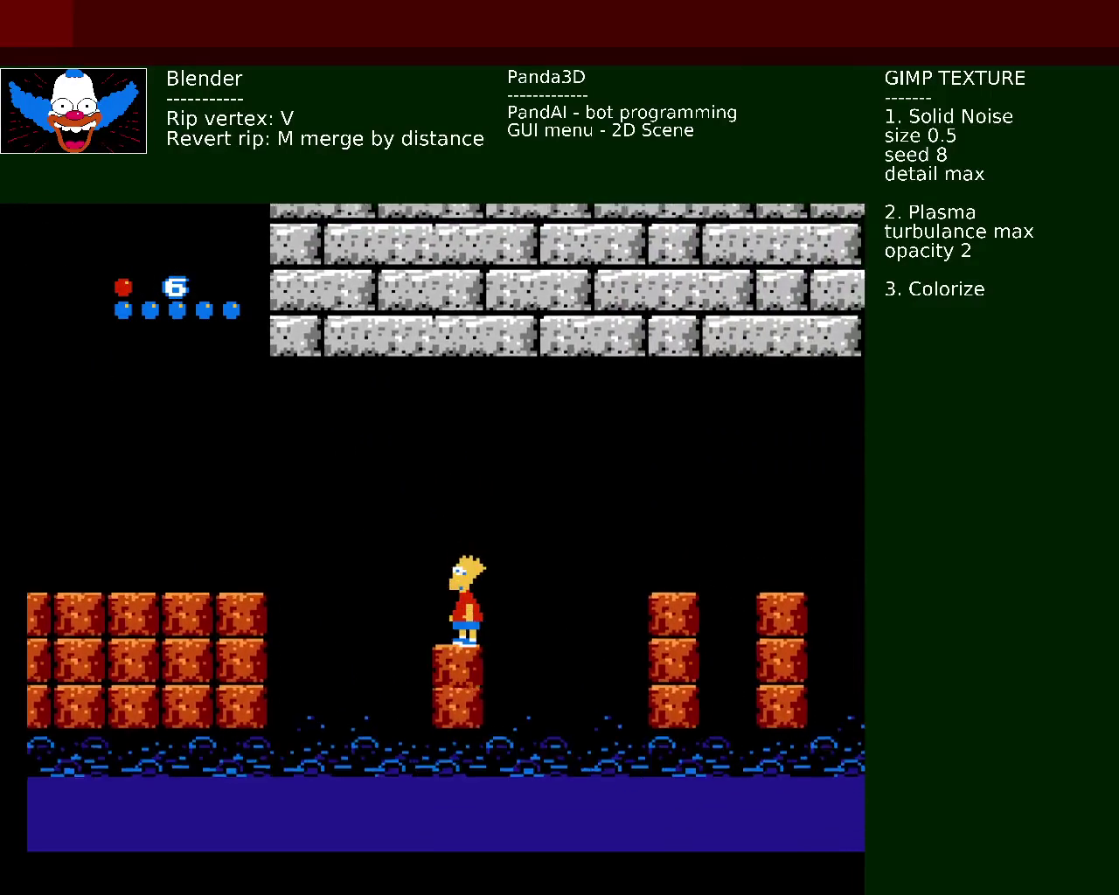
Step: Hop Bart across the remaining pillars toward the stone platform
key("x")
key("x")
key("x")
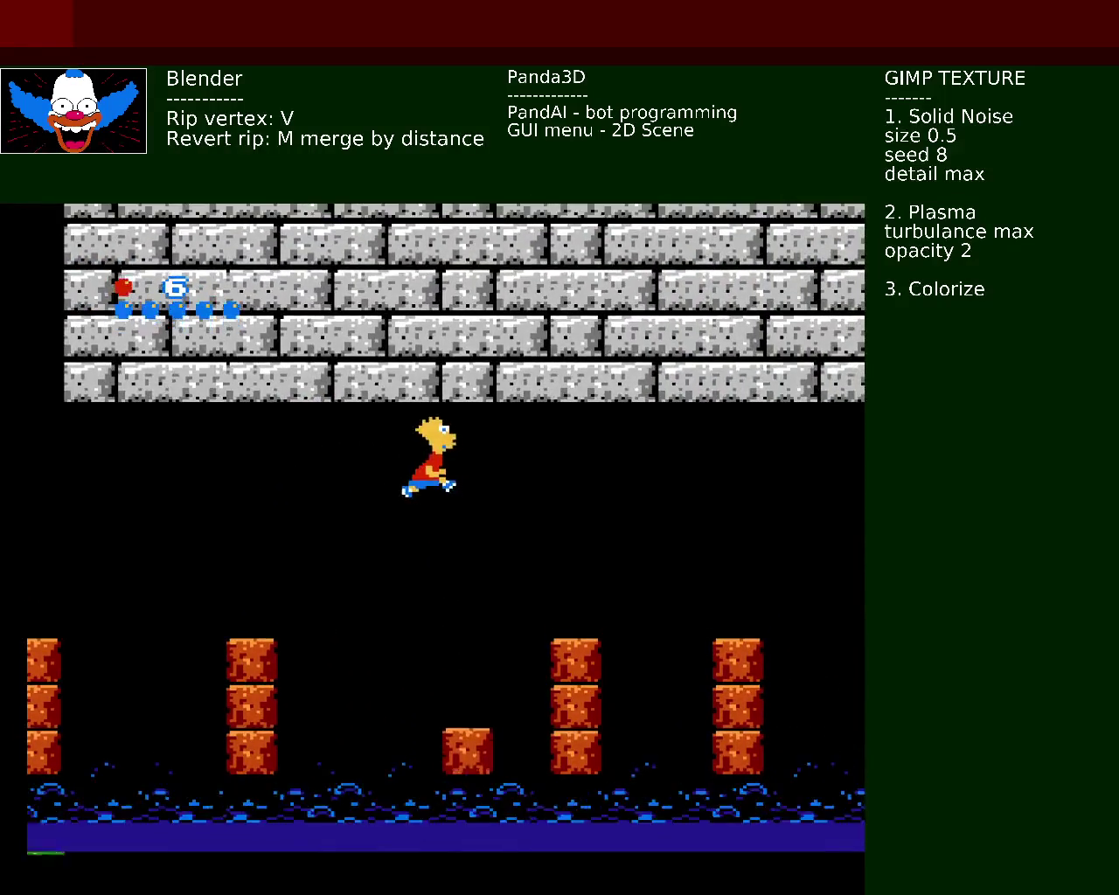
key("Right")
key("x")
key("Right")
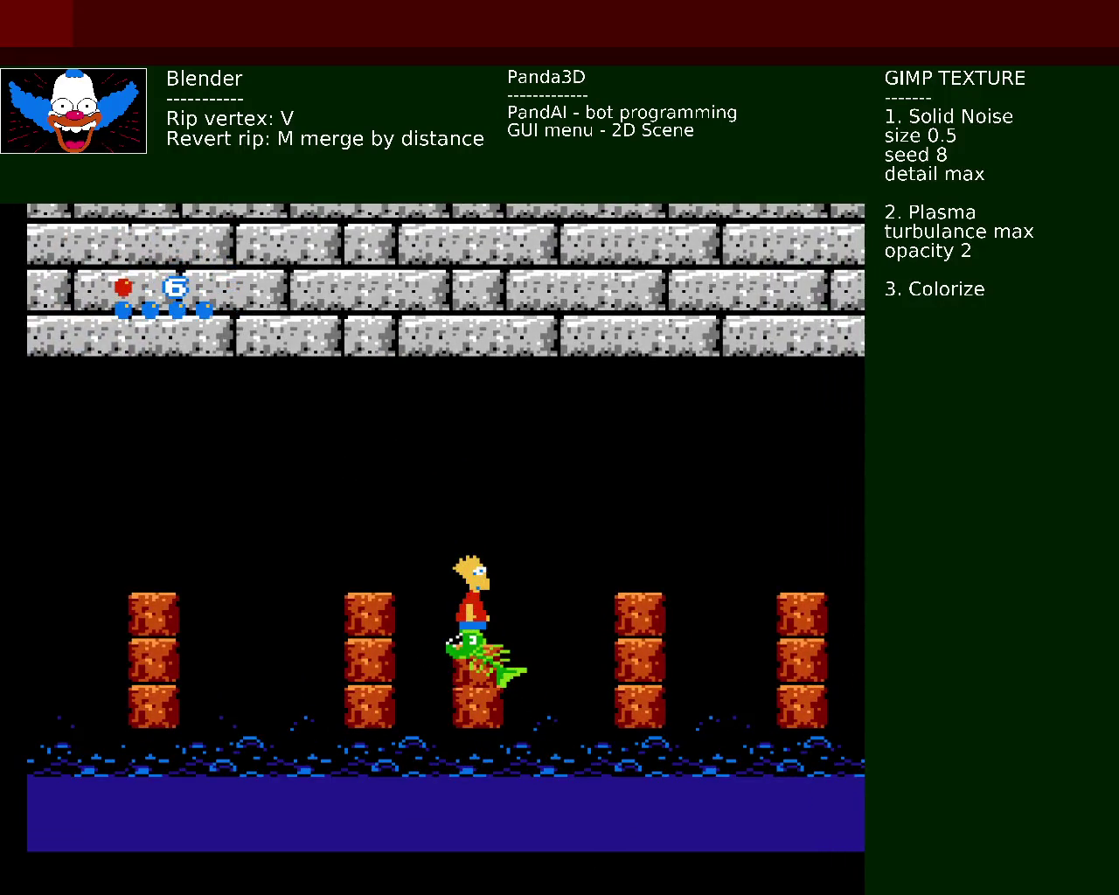
key("x")
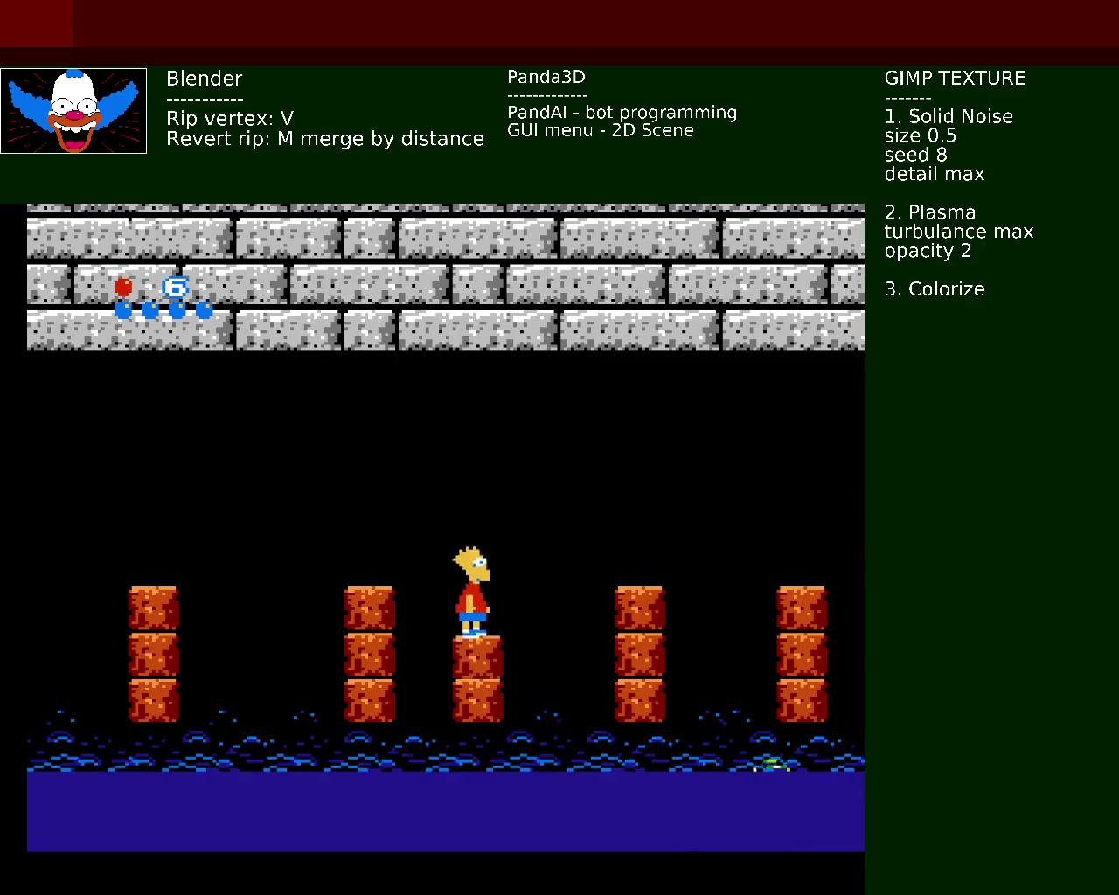
key("x")
key("Right")
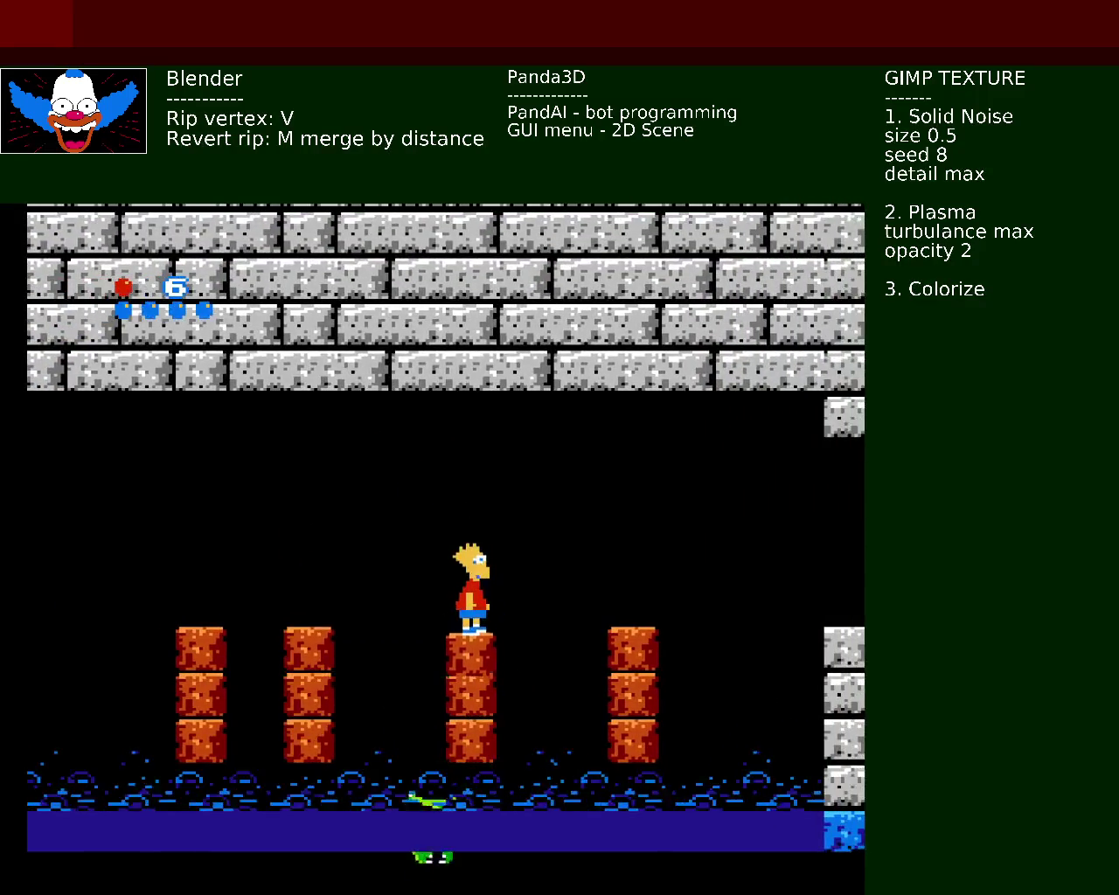
key("x")
key("Right")
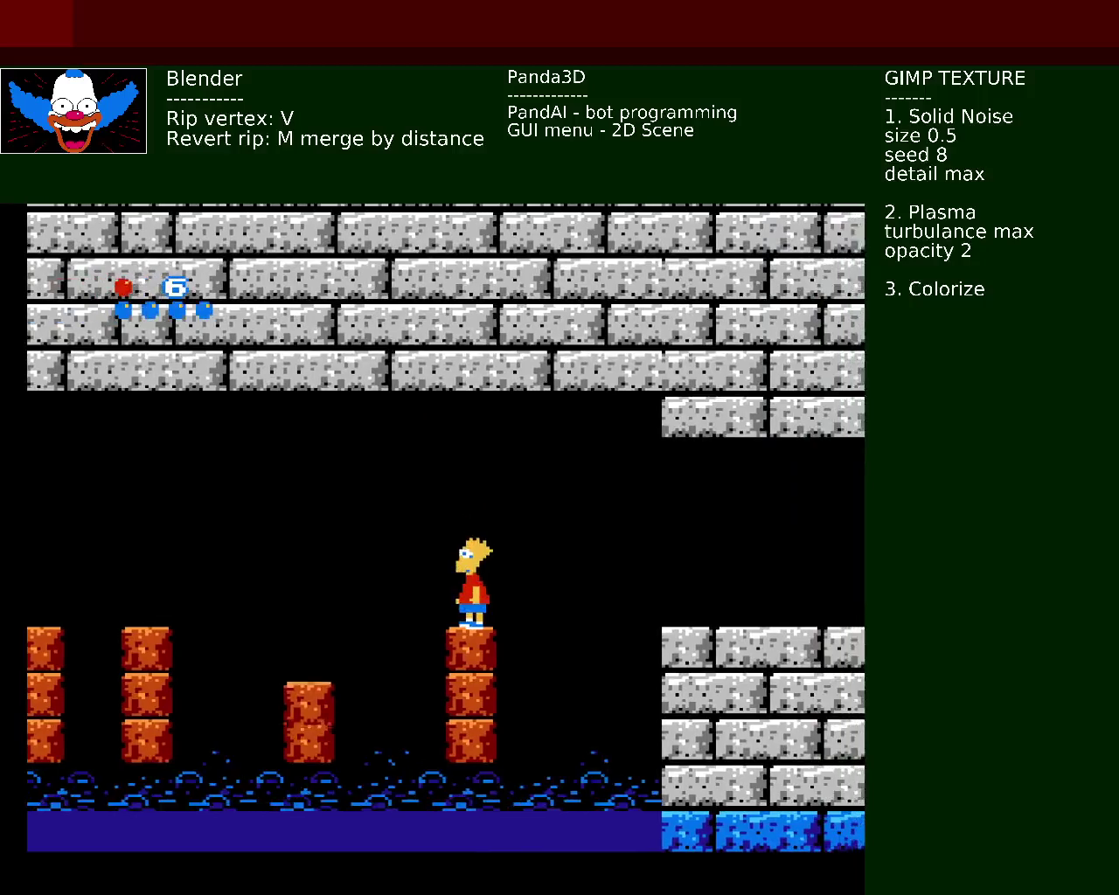
key("x")
key("Right")
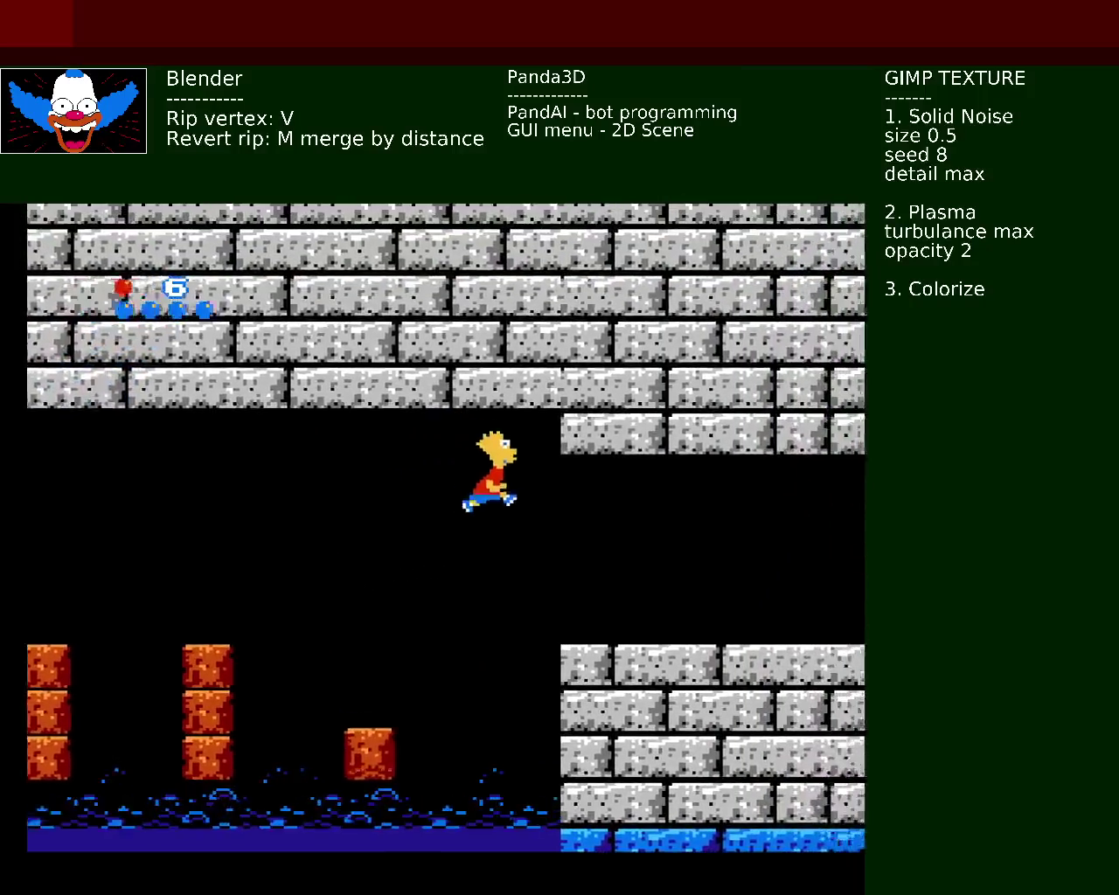
Step: Walk Bart along the stone platform, turn back right and leap off over the water
key("Right")
key("Right")
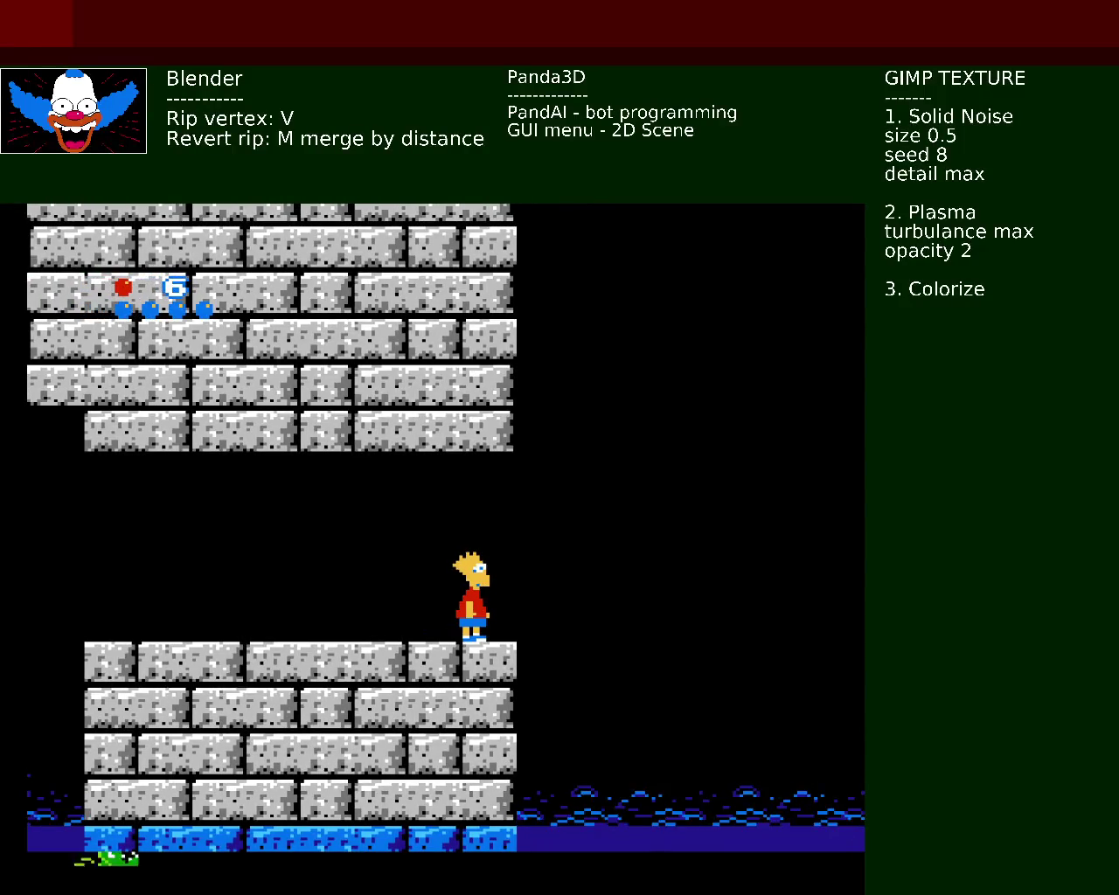
key("x")
key("Left")
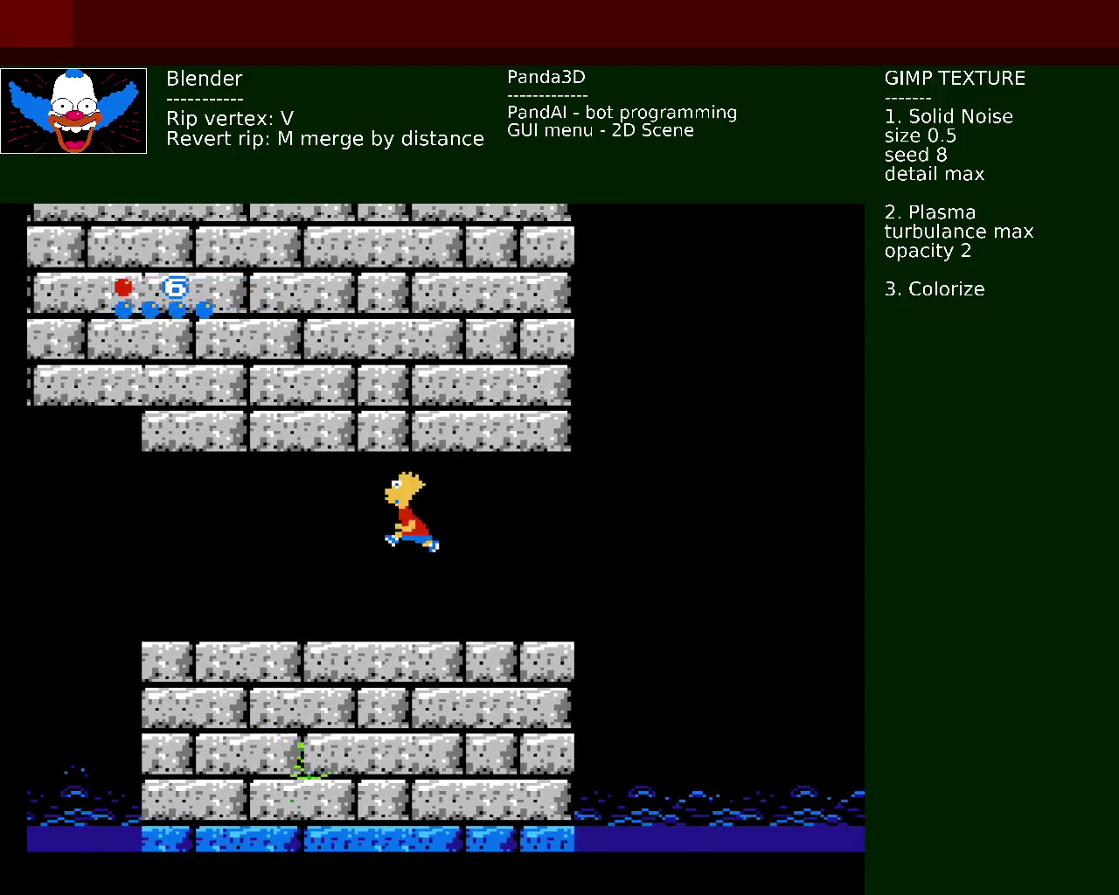
key("Right")
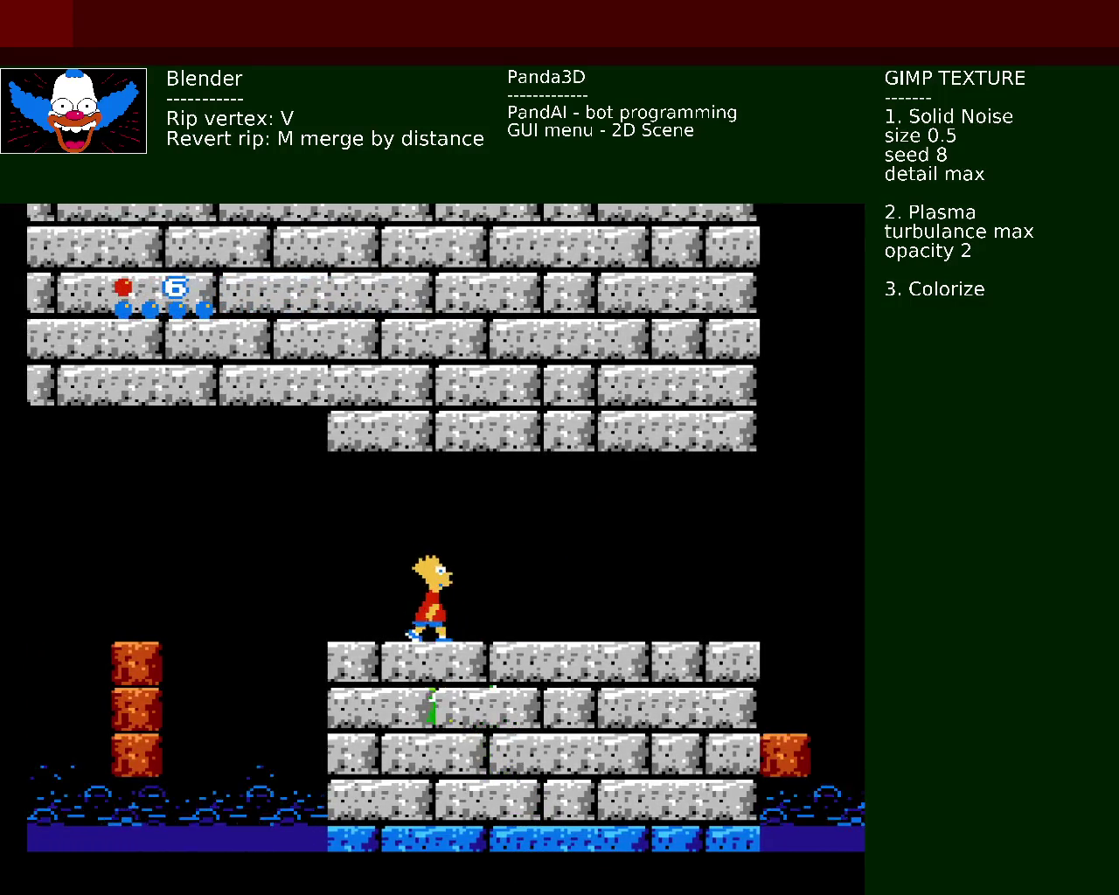
key("x")
key("Right")
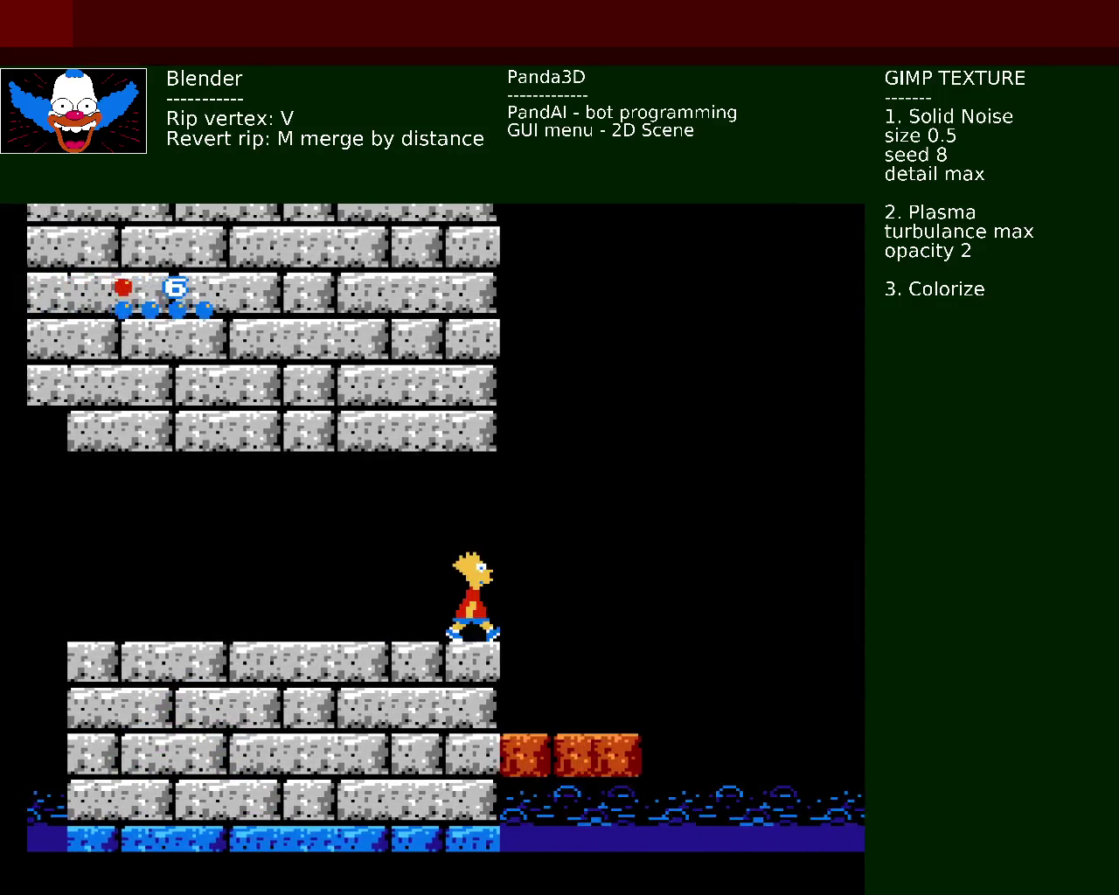
Step: Land Bart on the brick staircase and jump up its steps
key("x")
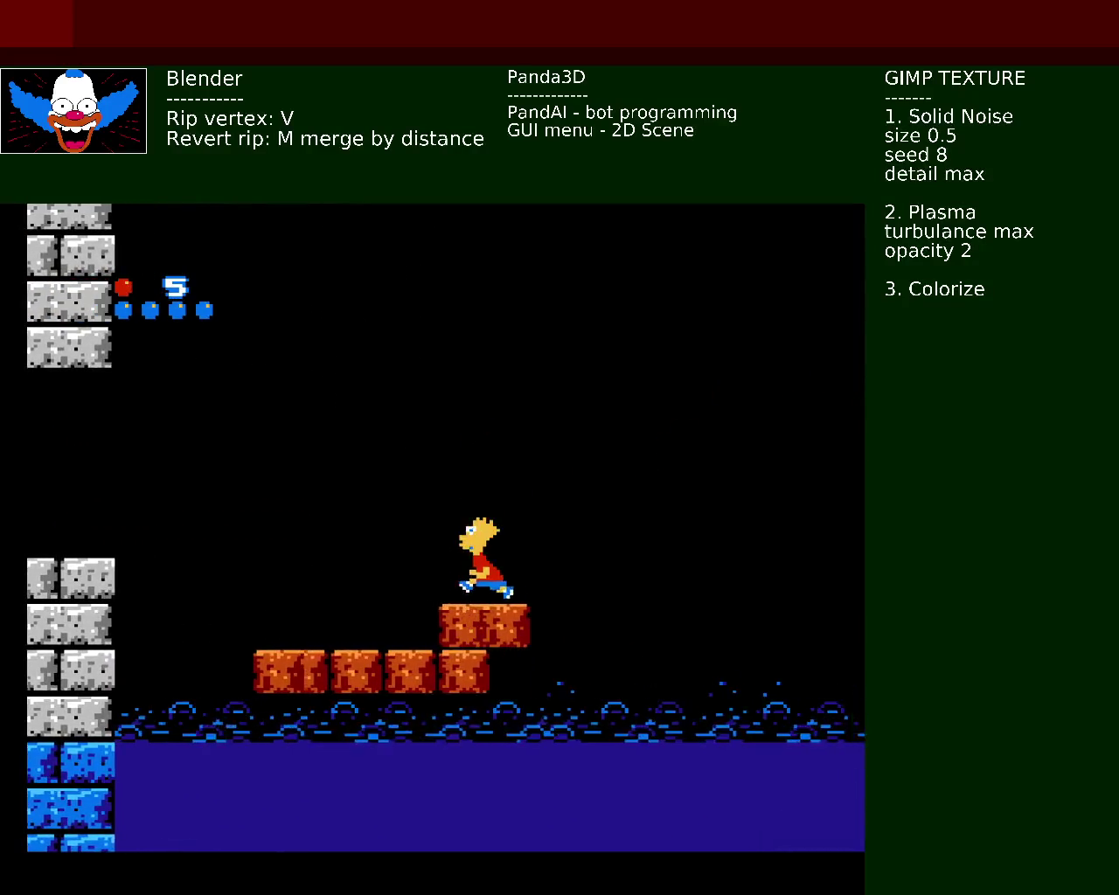
key("x")
key("Right")
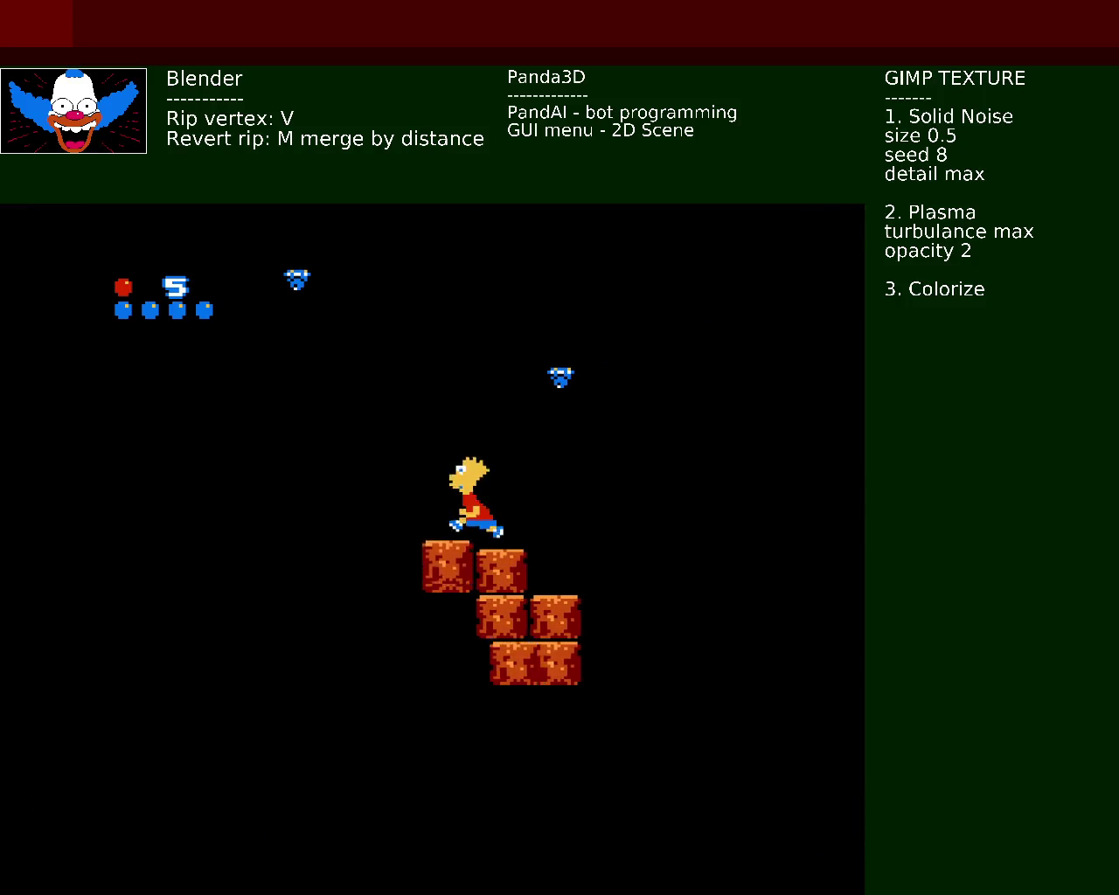
key("x")
key("x")
key("x")
key("x")
key("x")
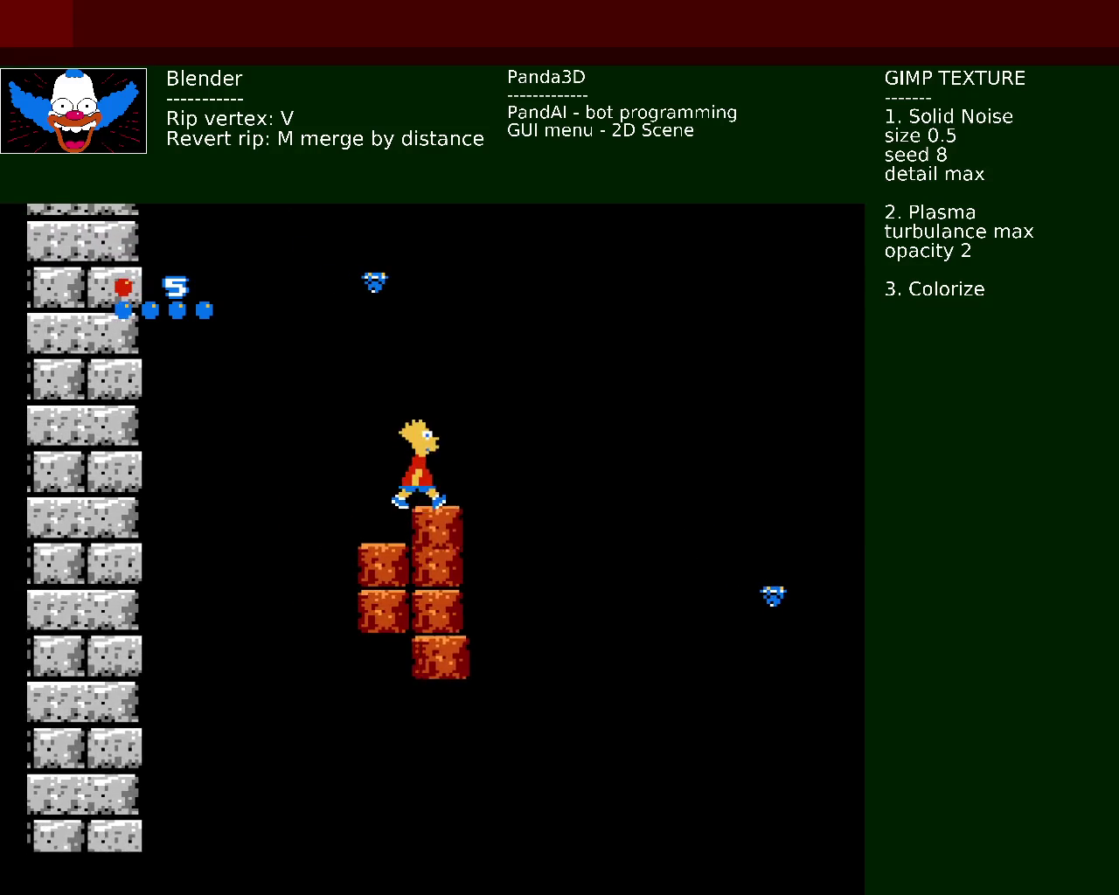
key("x")
key("x")
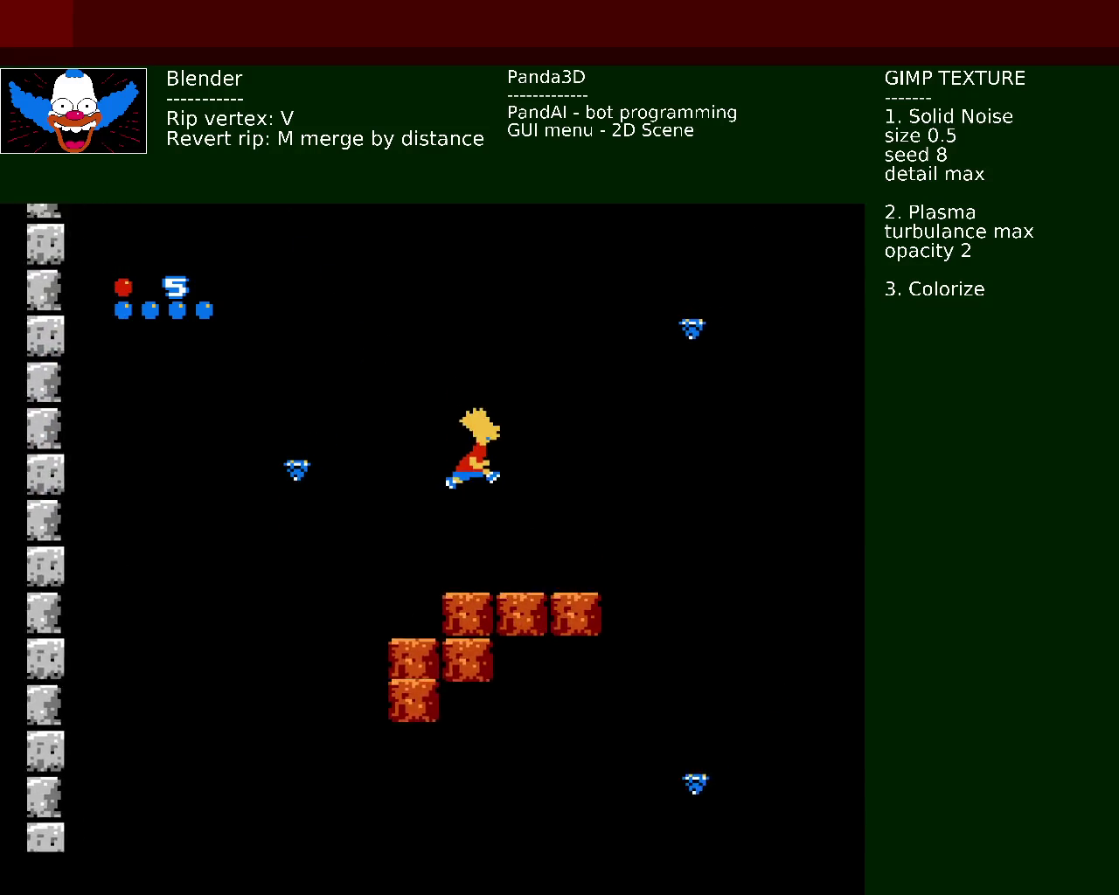
key("x")
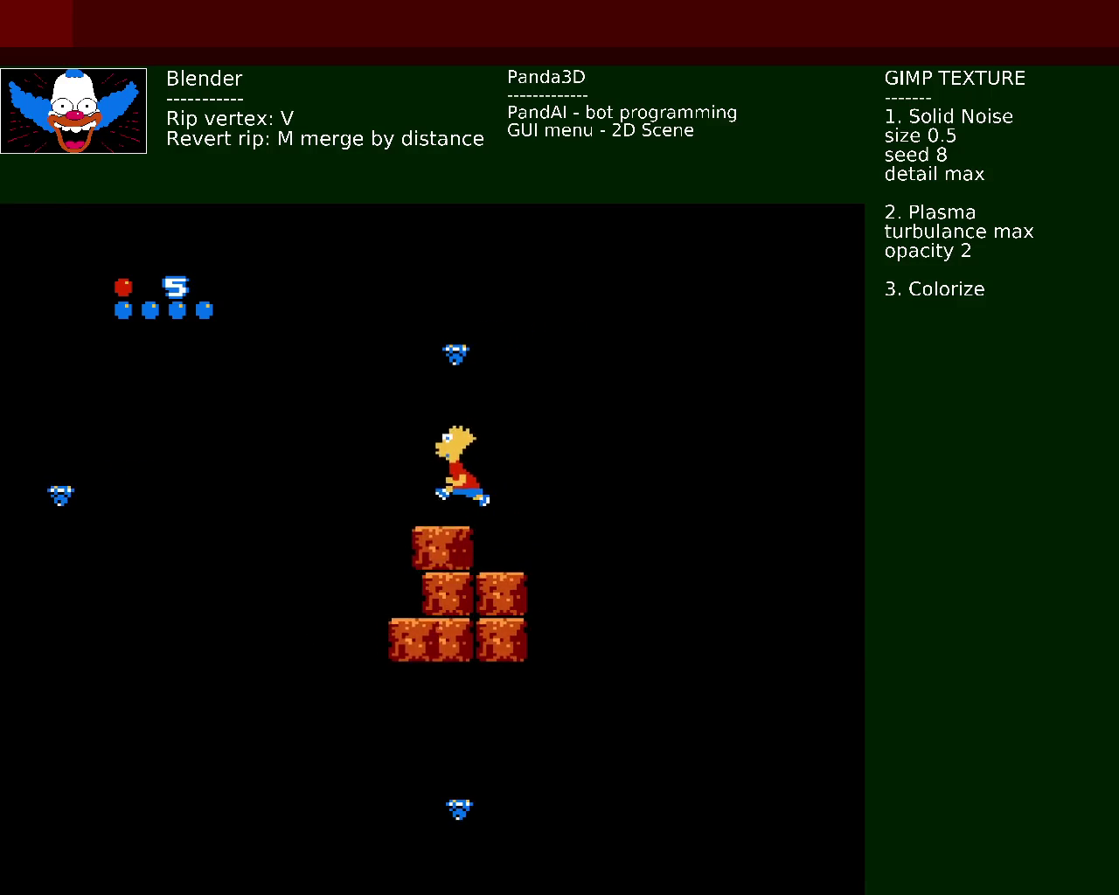
key("x")
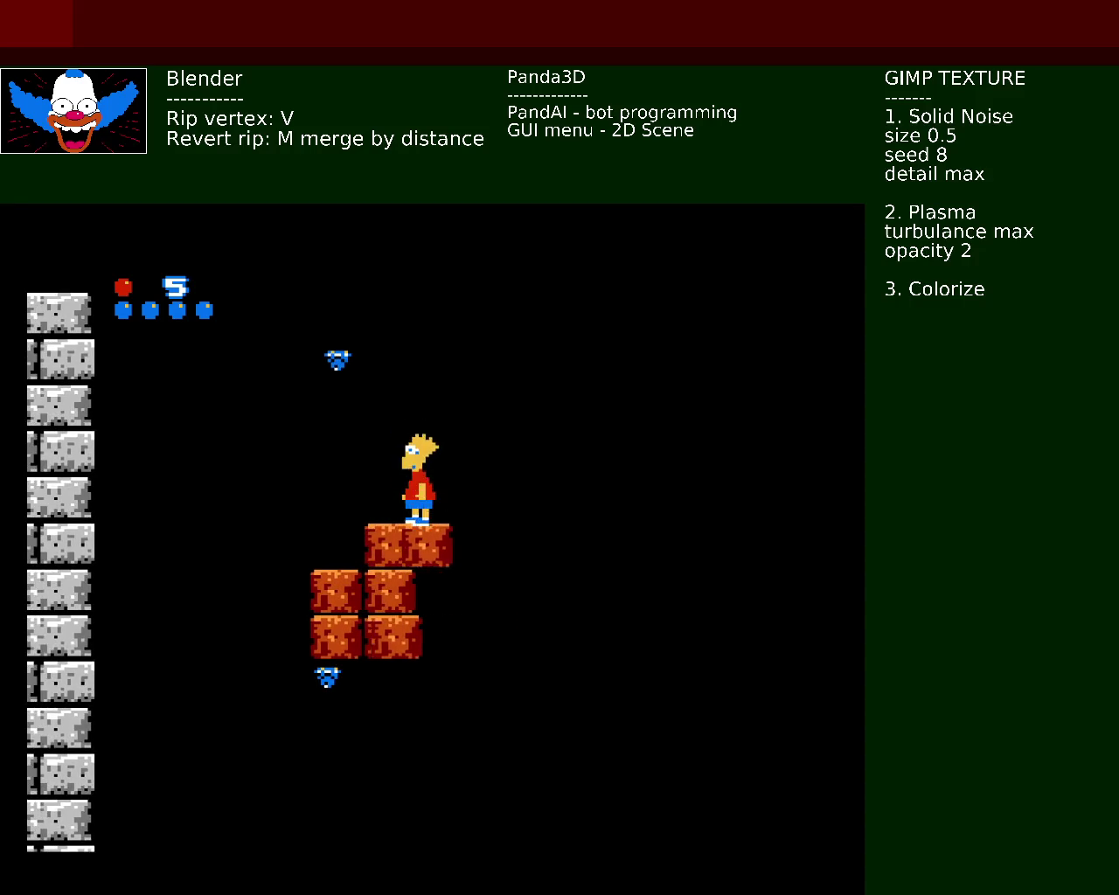
key("x")
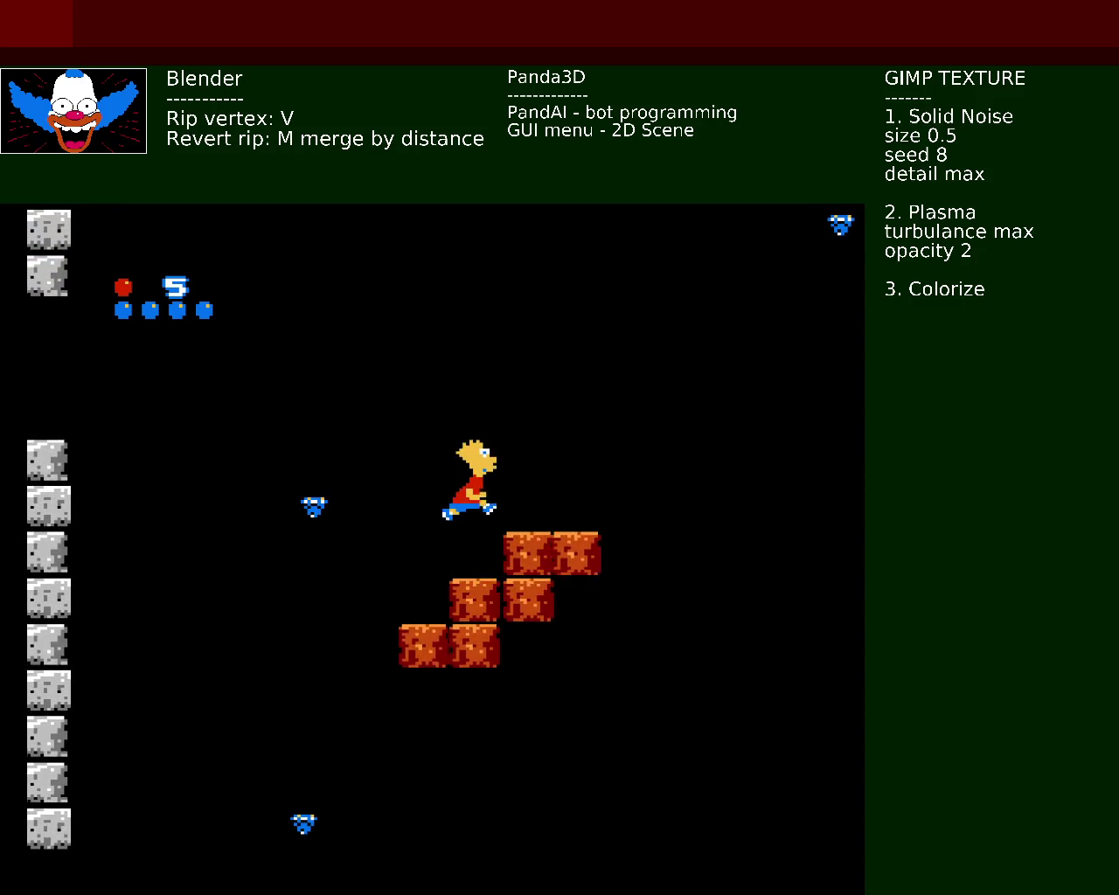
Step: Jump Bart across the top brick steps toward the stone wall
key("x")
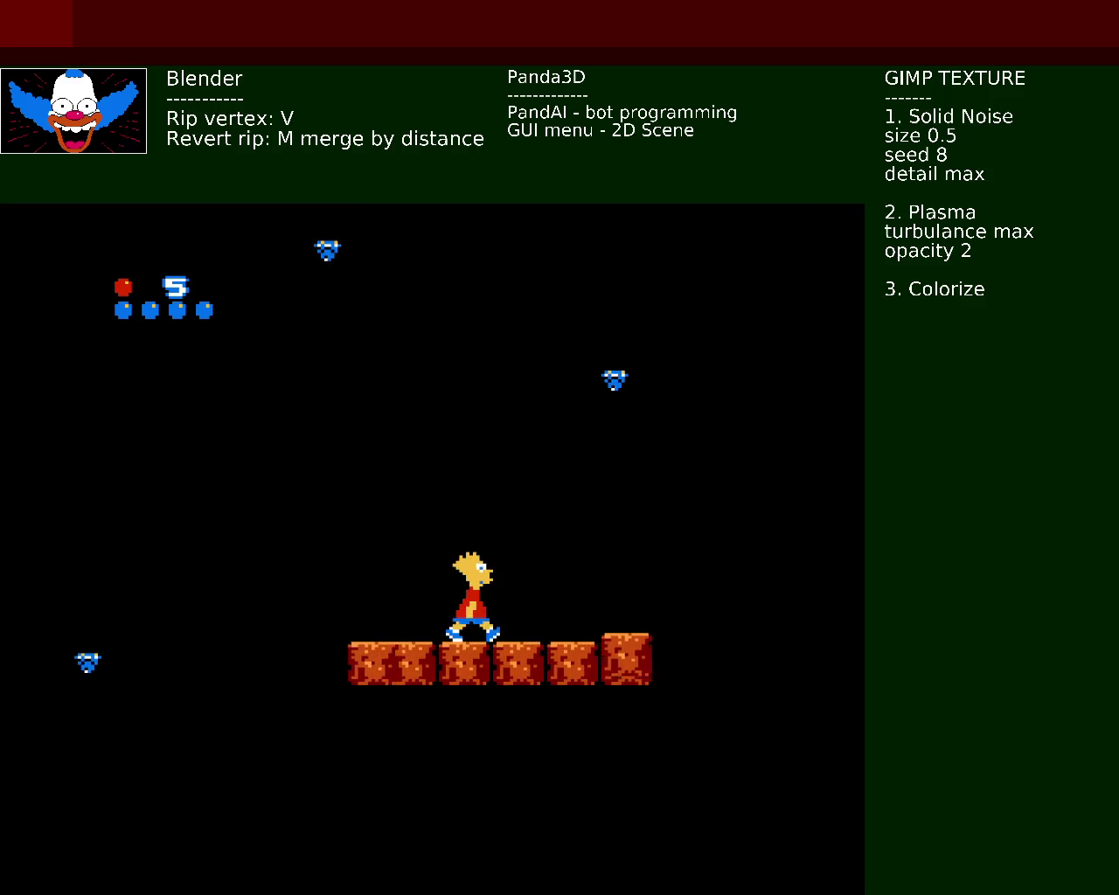
key("x")
key("x")
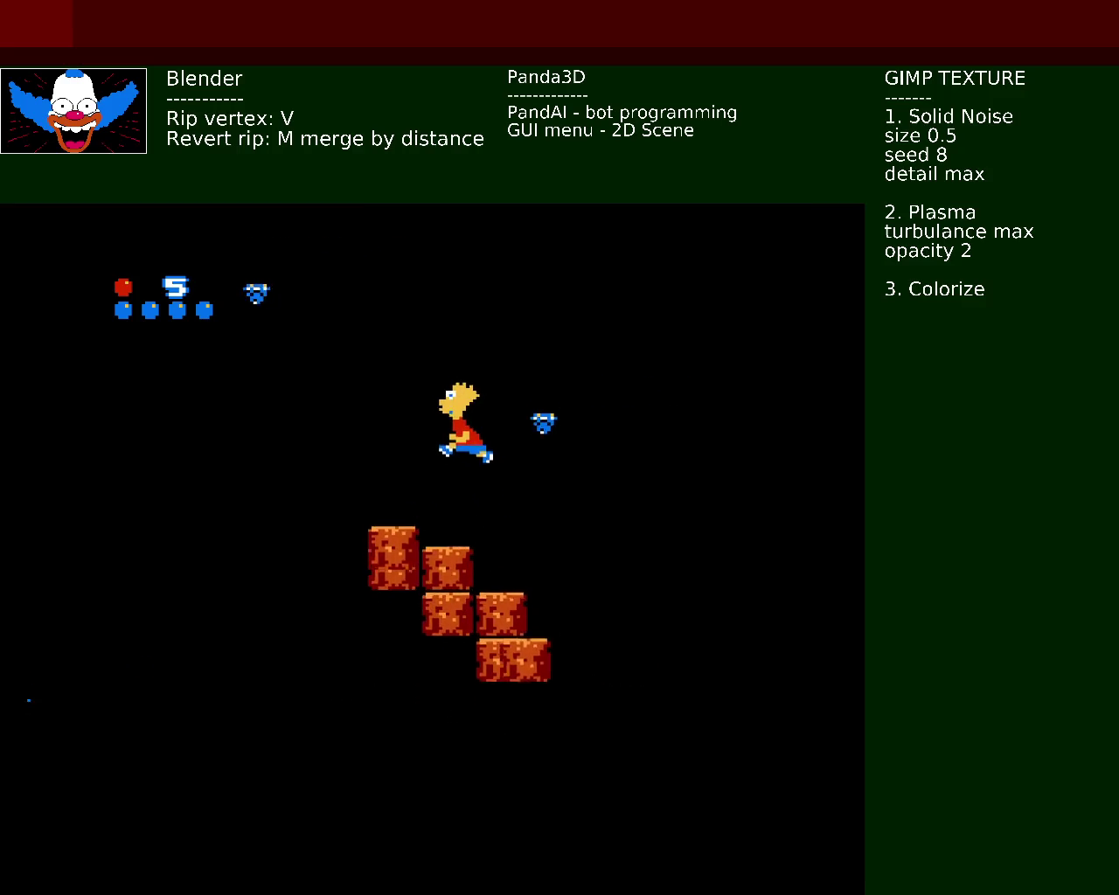
key("x")
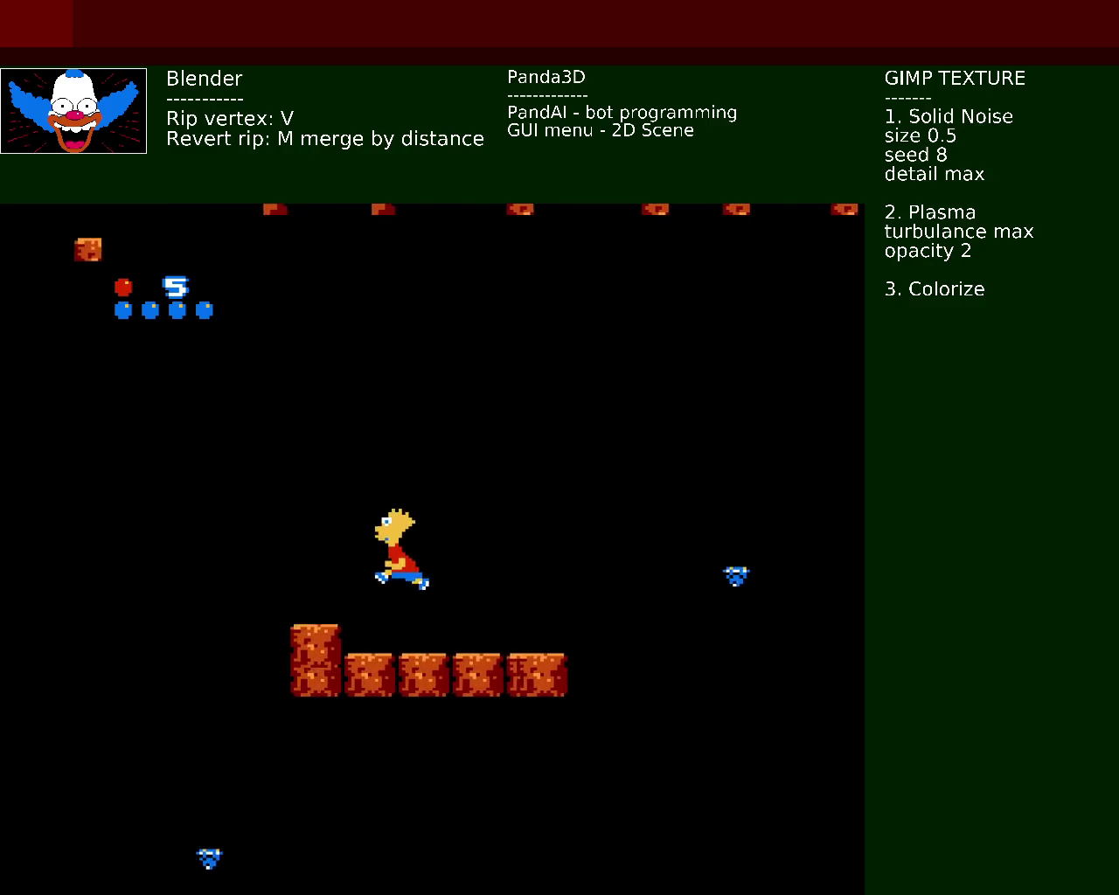
key("x")
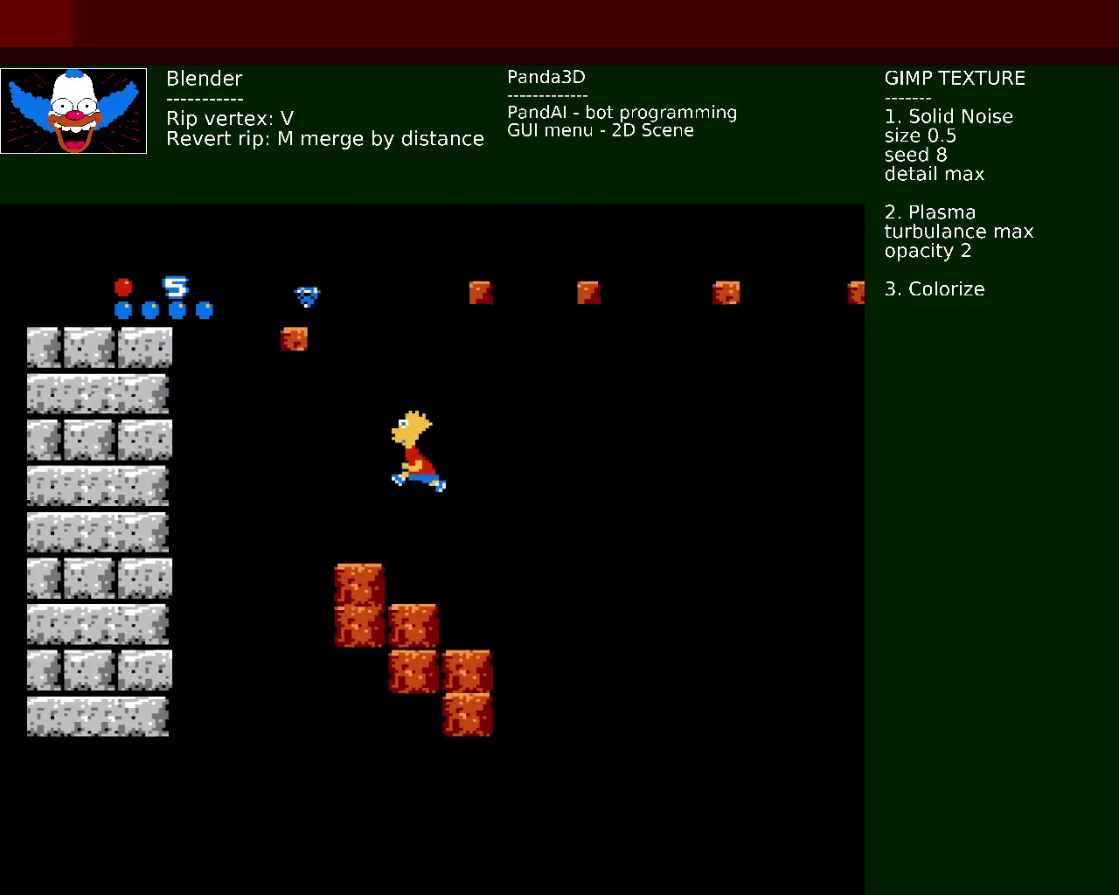
key("x")
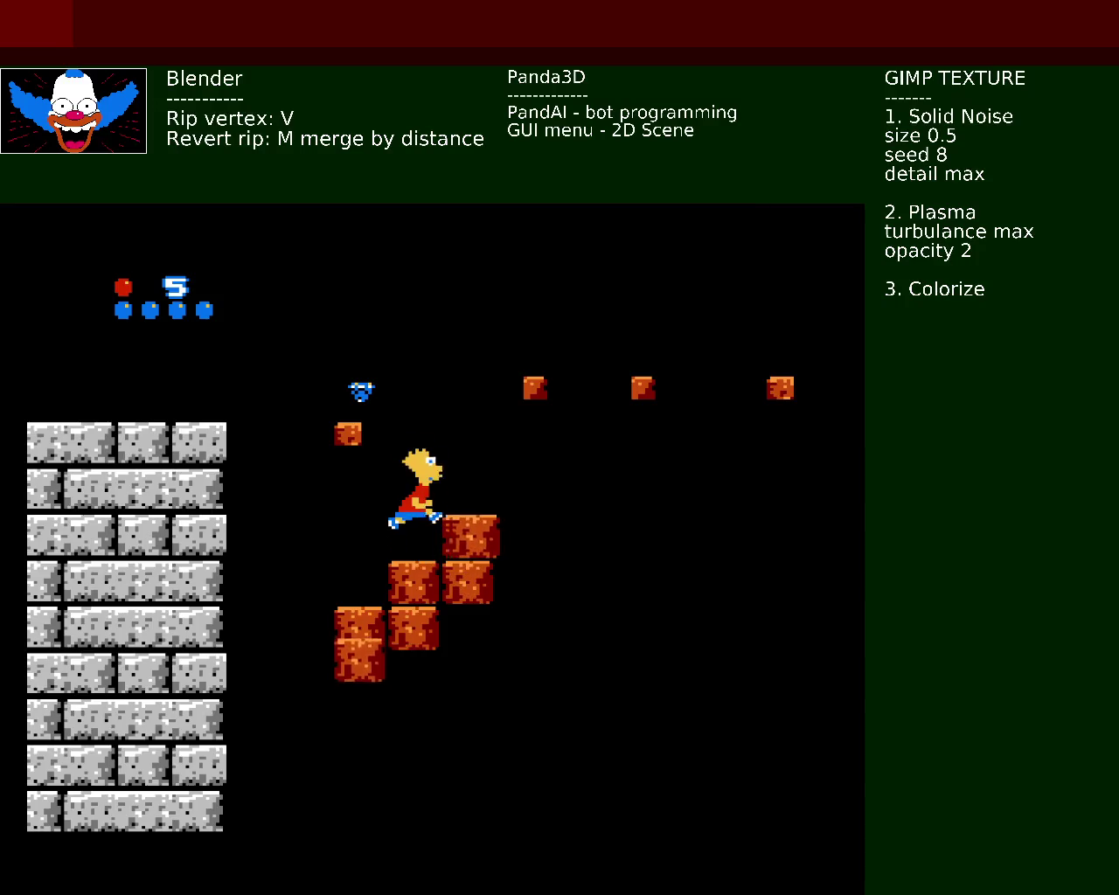
key("x")
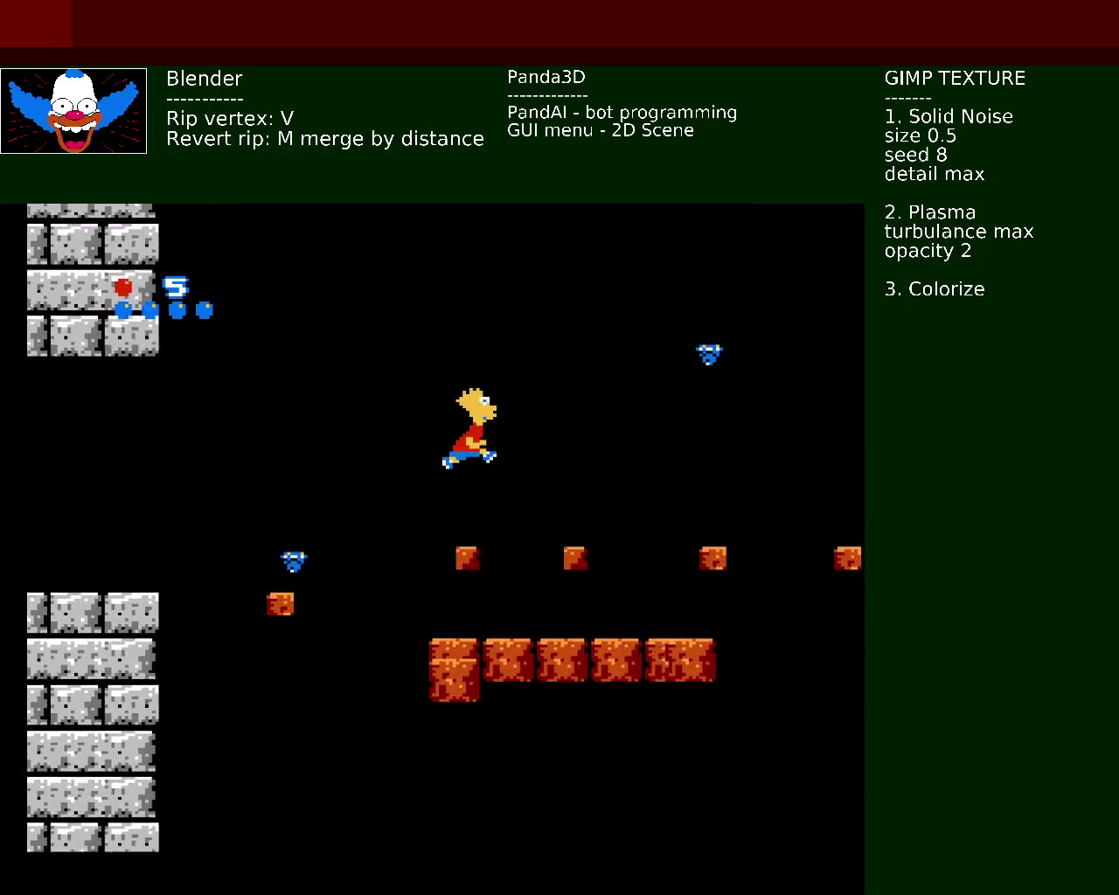
Step: Drop to the lower blocks, enter the MAP door and dismiss the Egypt map
key("x")
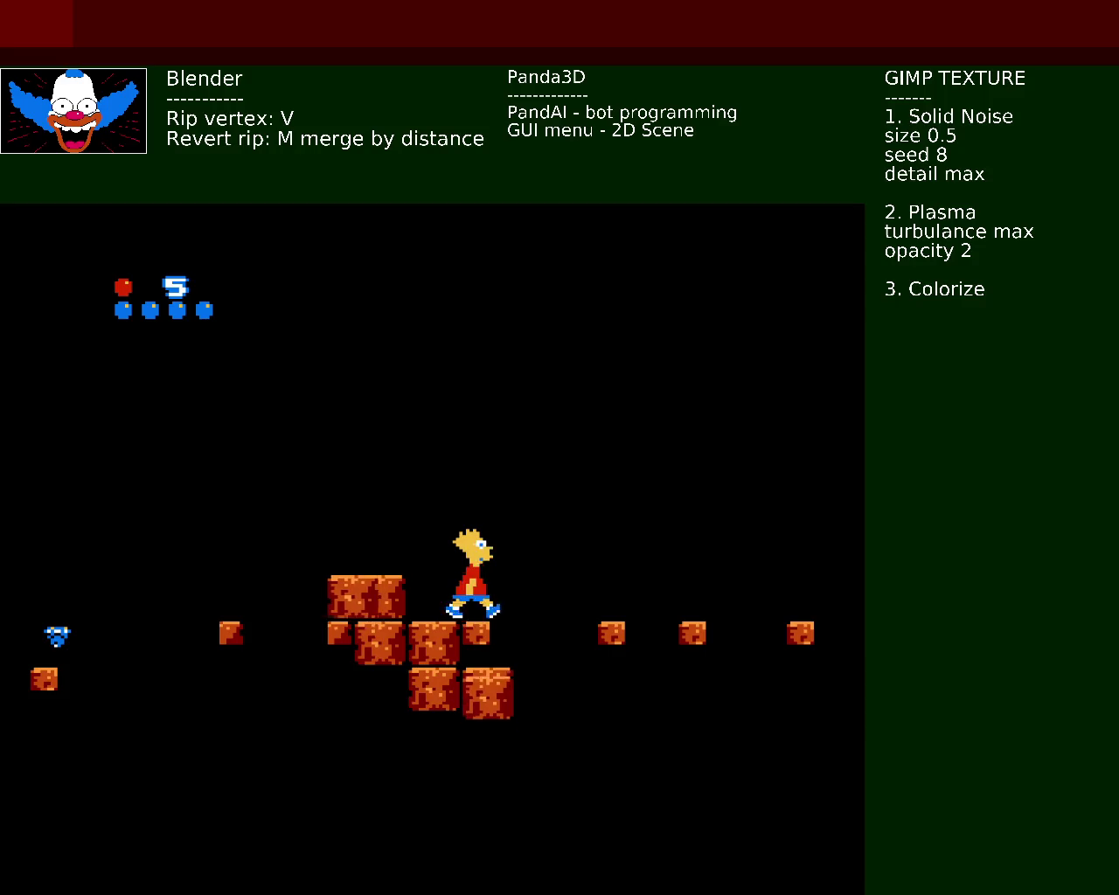
key("x")
key("x")
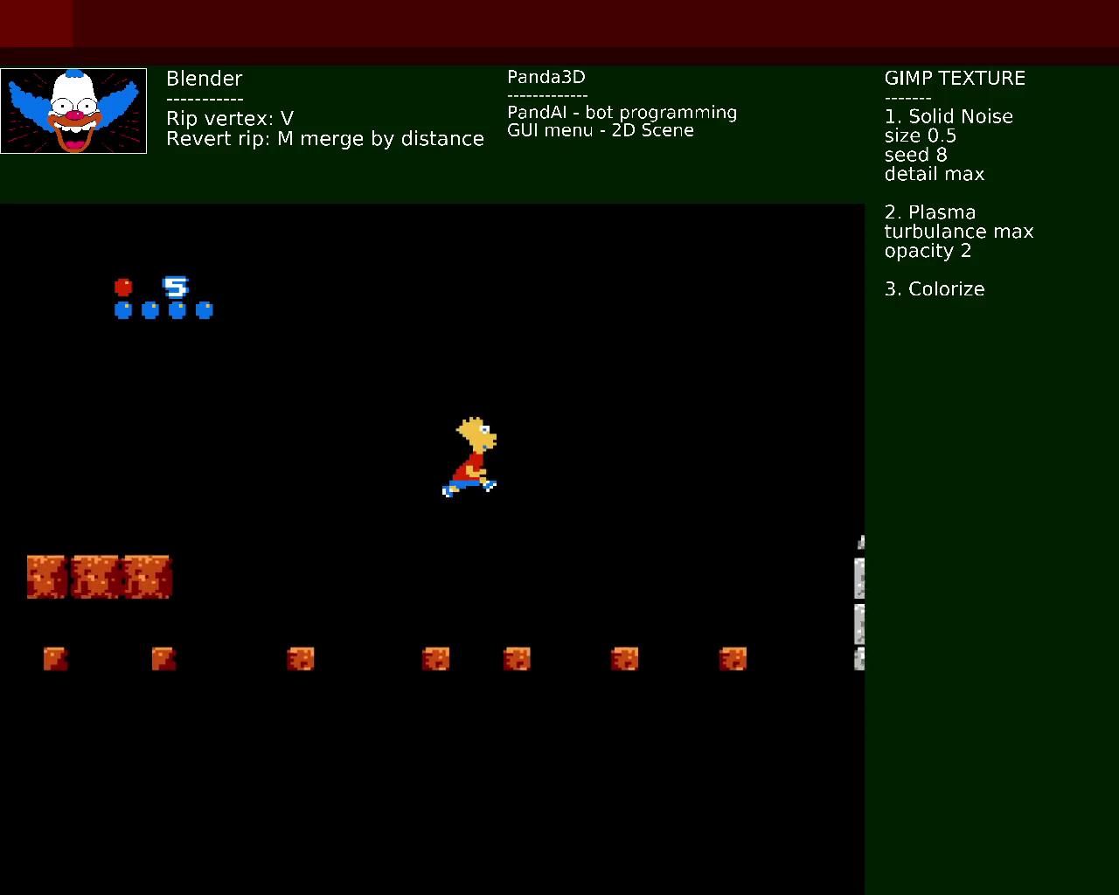
key("x")
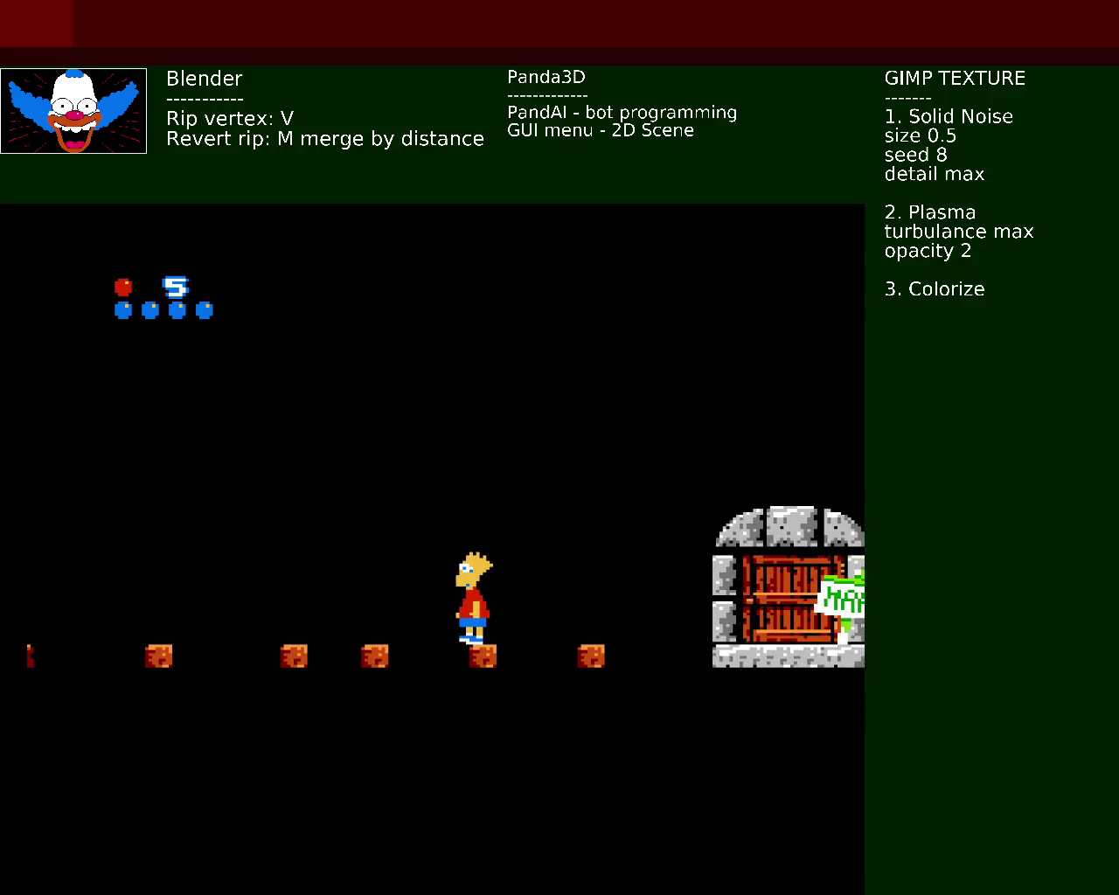
key("x")
key("x")
key("Up")
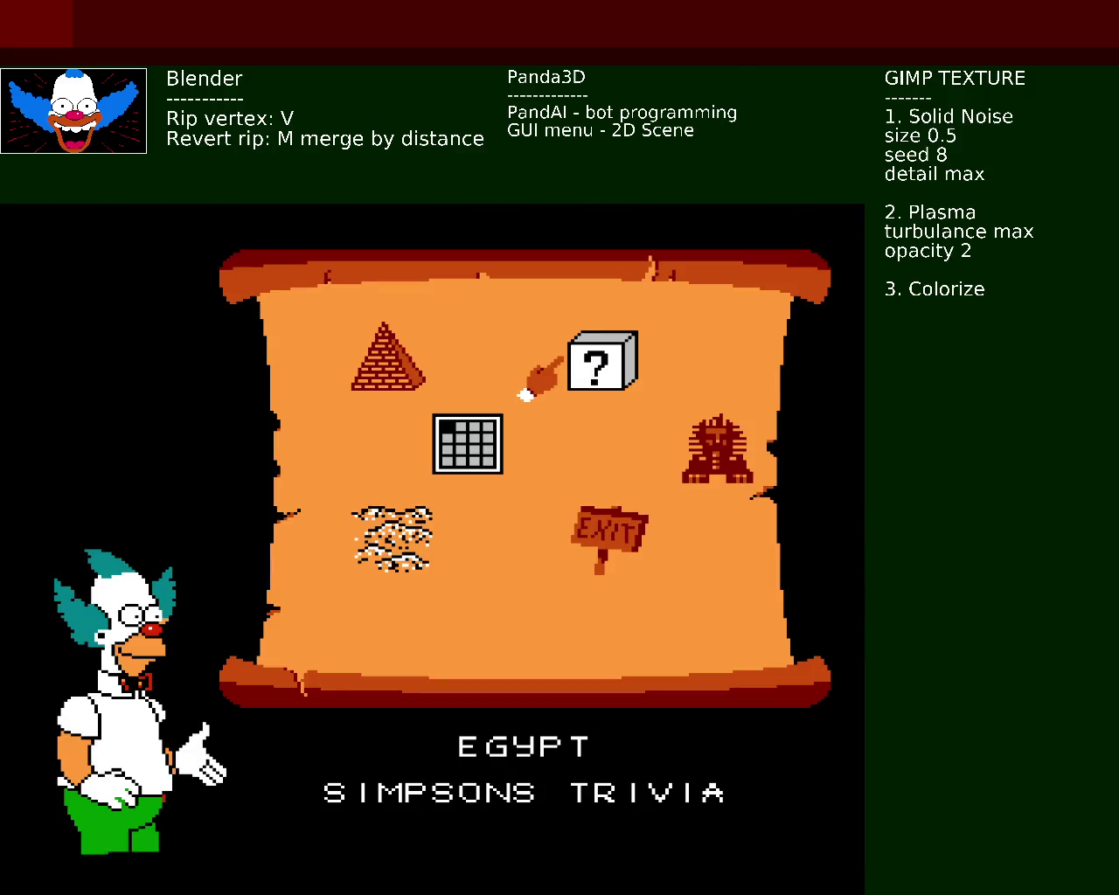
key("Return")
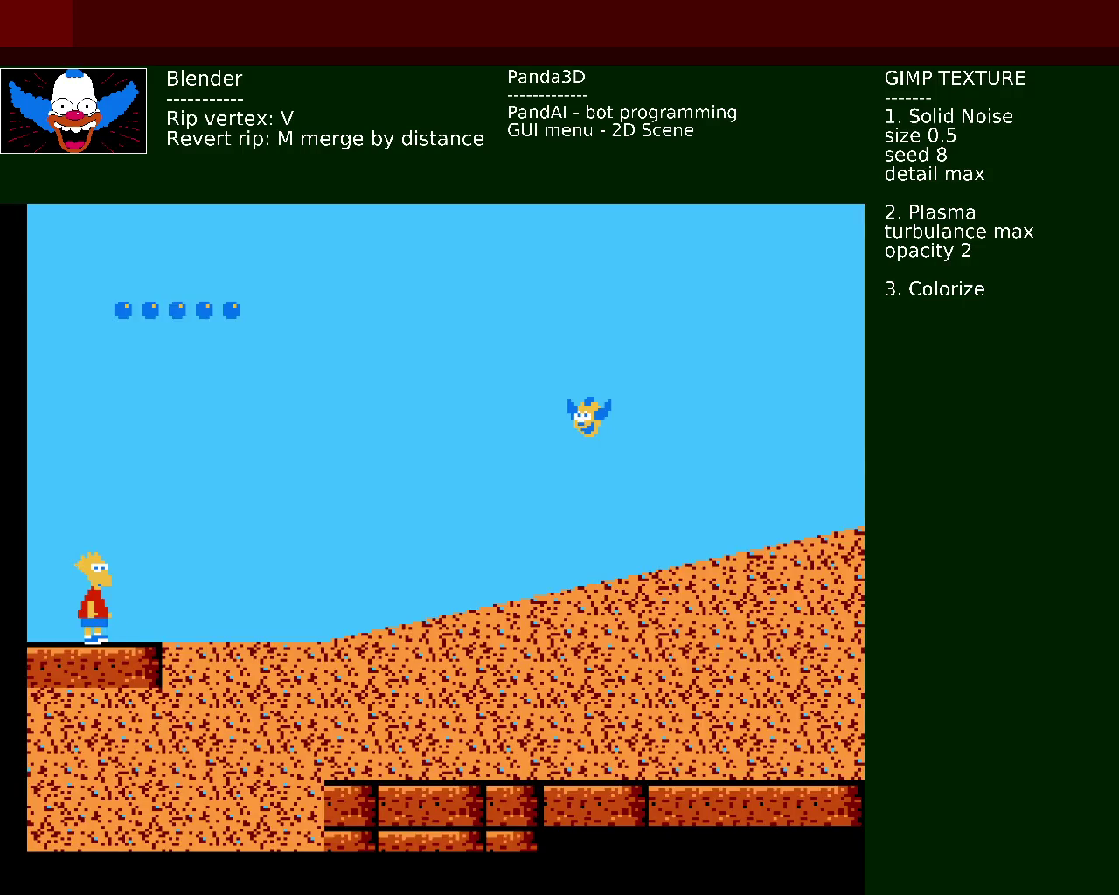
Step: Jump up the desert slope, retreat left from the tornado, then run and jump right up the slope again
key("x")
key("x")
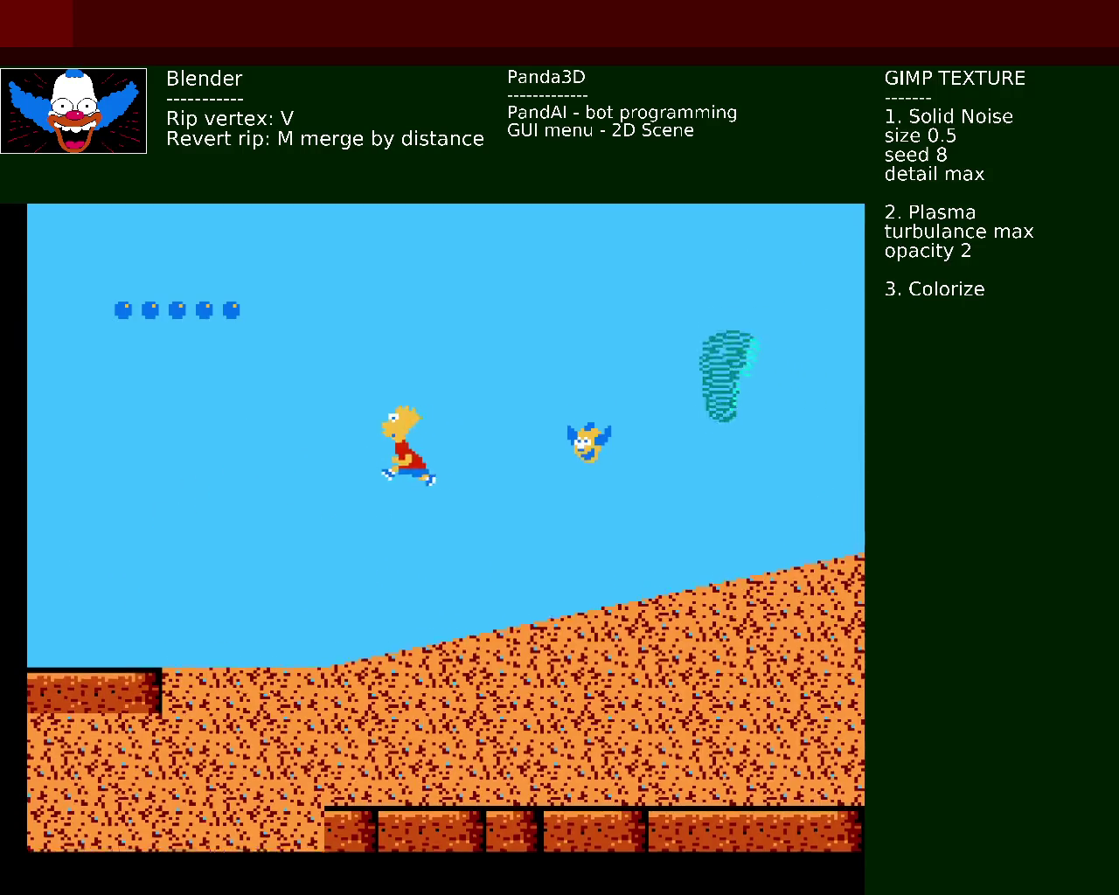
key("Left")
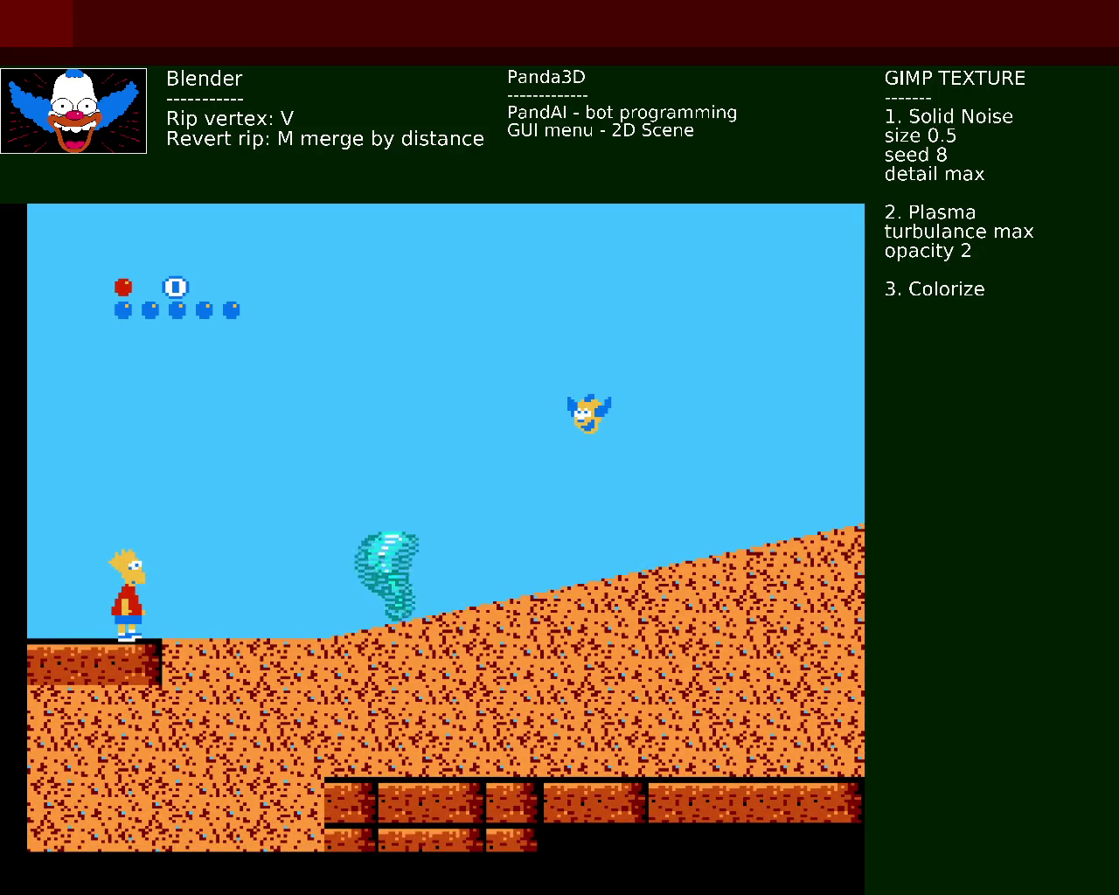
key("Left")
key("Right")
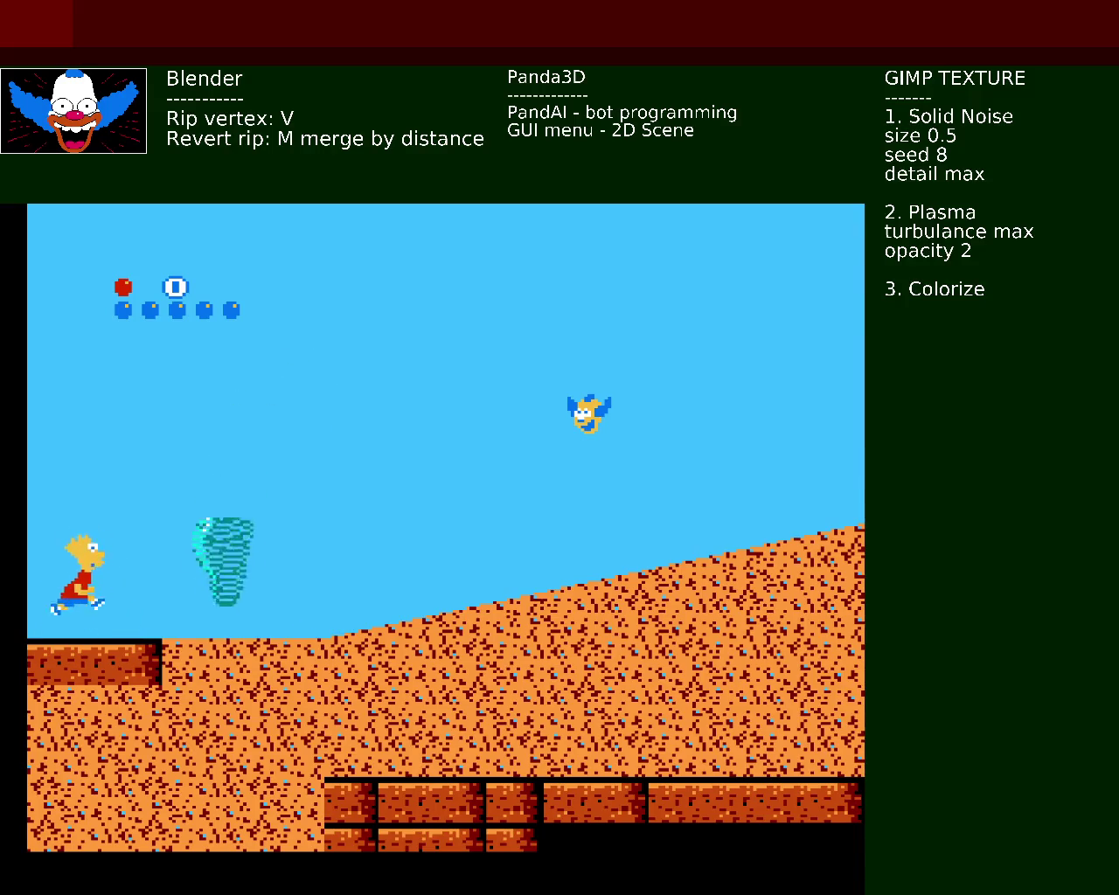
key("x")
key("x")
key("x")
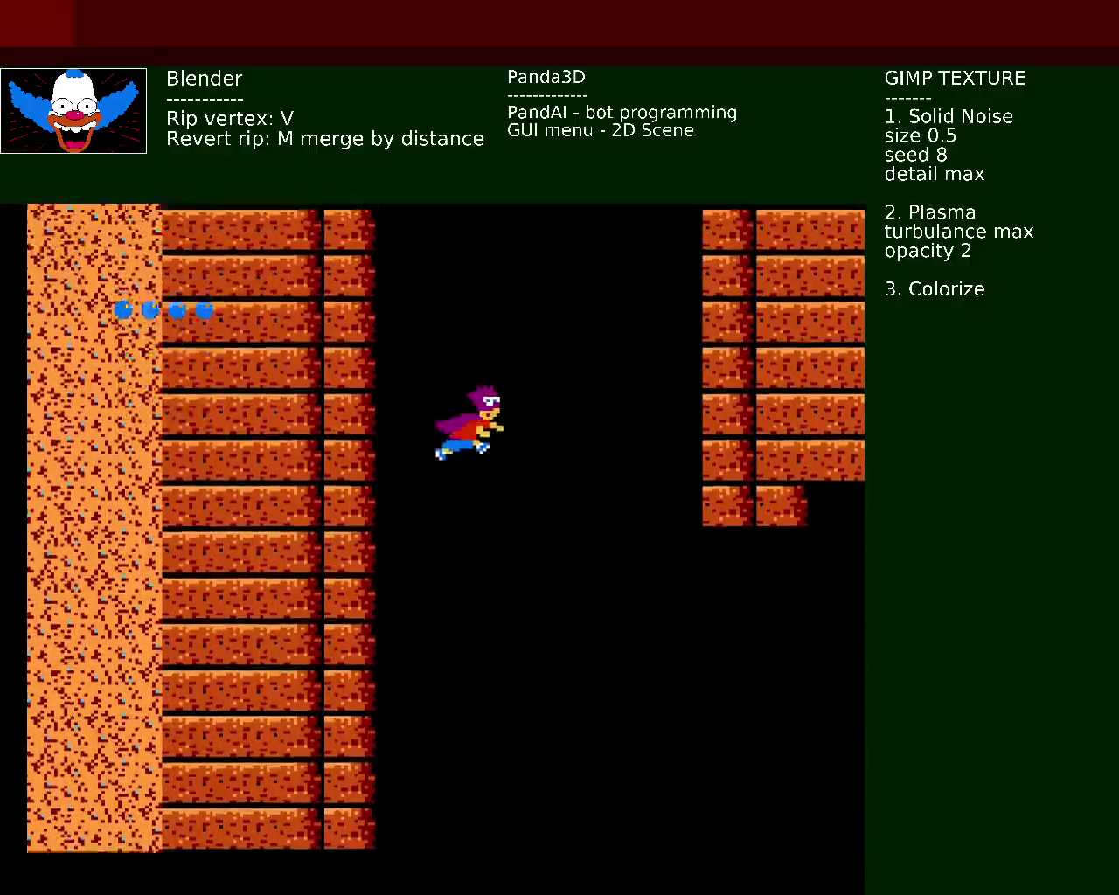
Step: Fall down the shaft, run right toward the stairs, then back away left from the scorpion
key("Right")
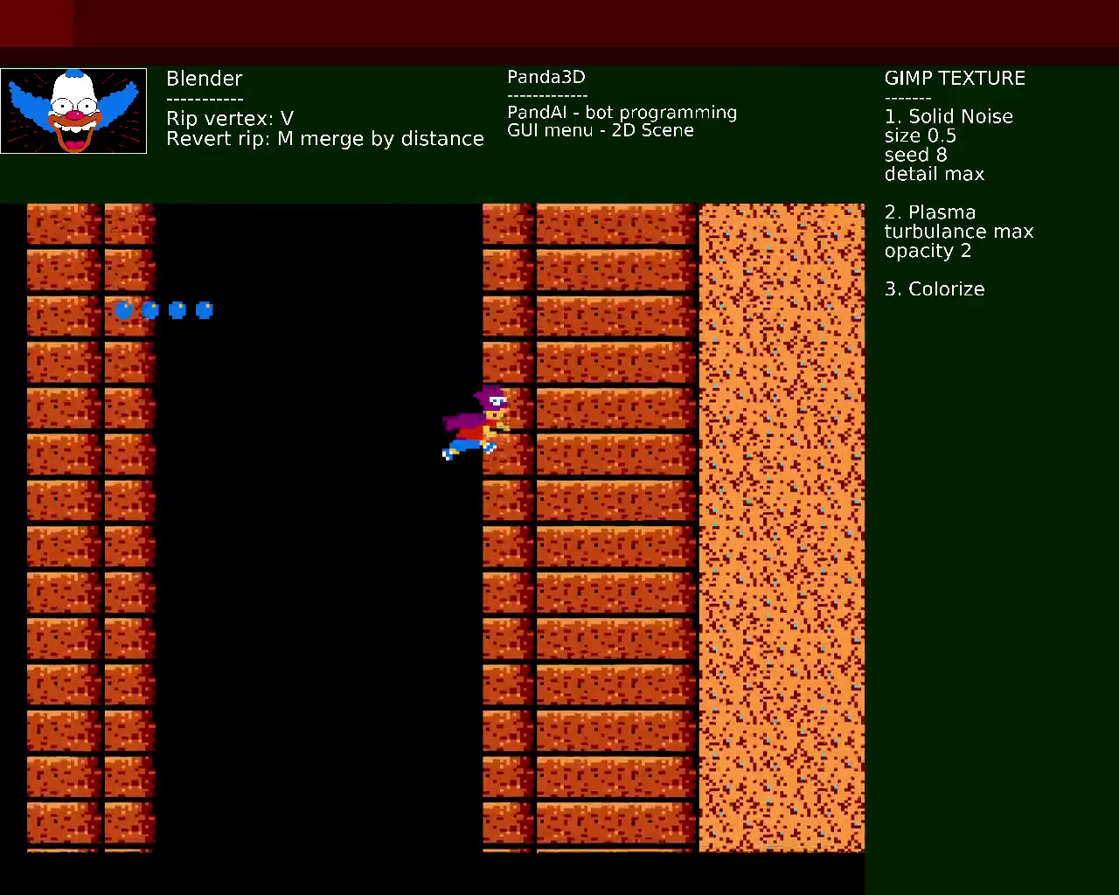
key("Right")
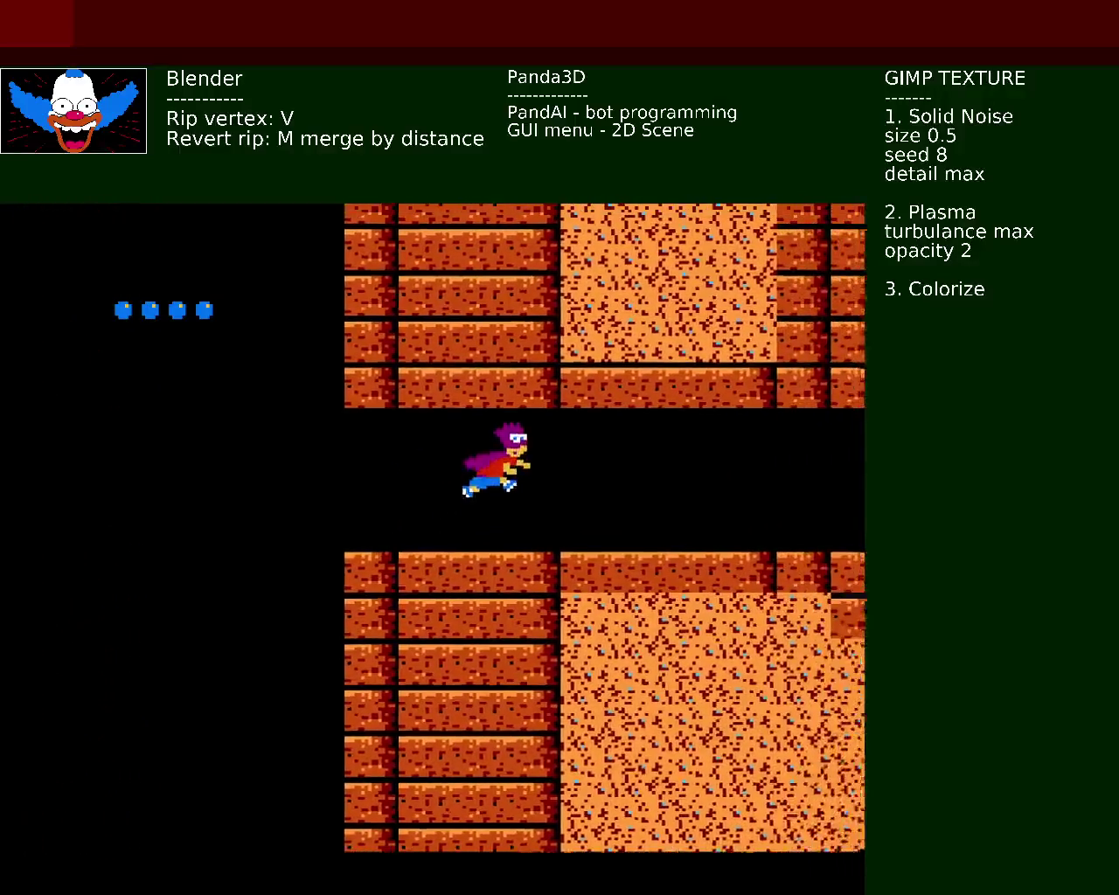
key("Left")
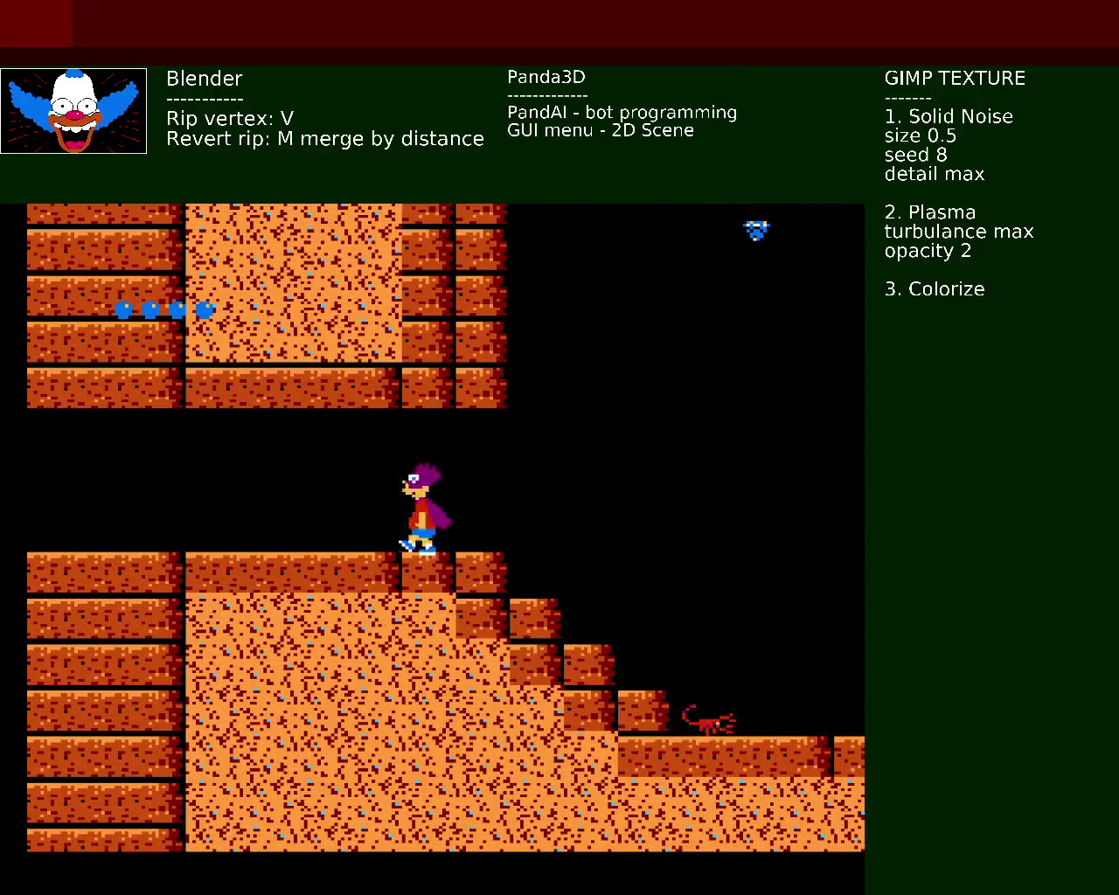
key("Left")
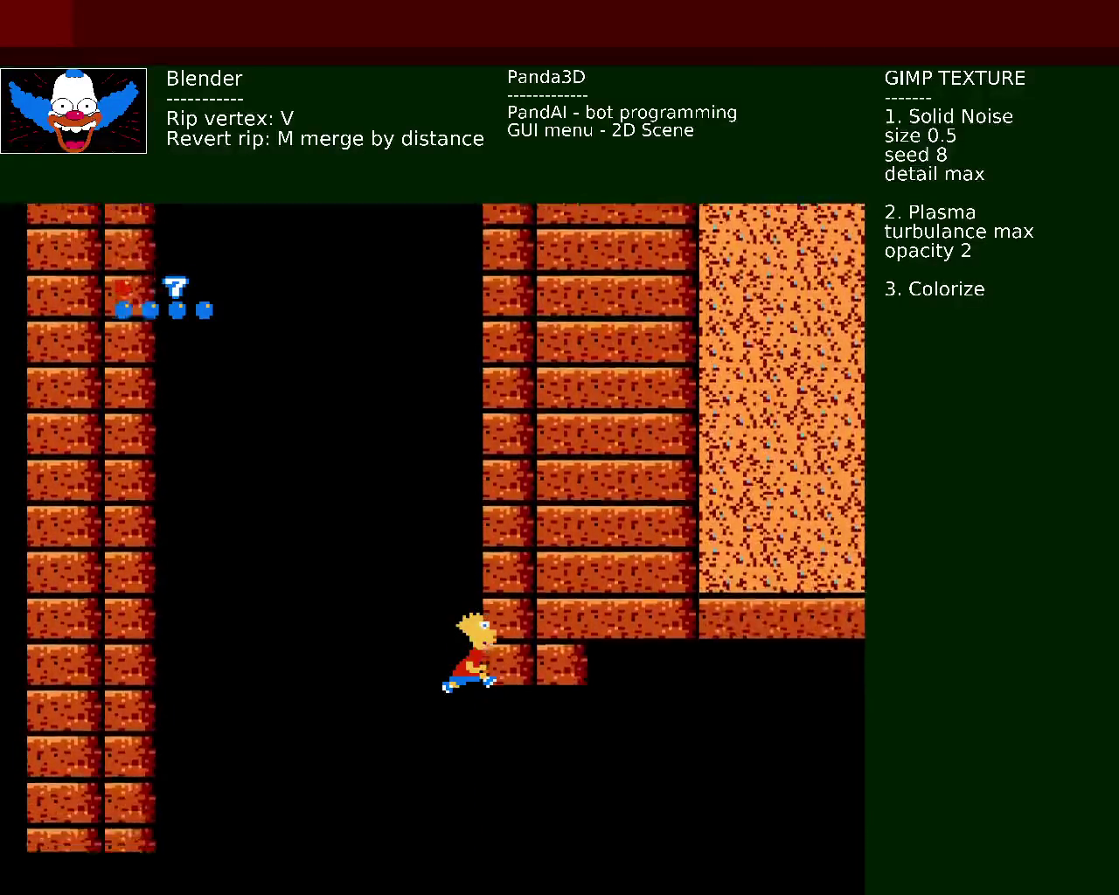
Step: Glide Bart through the passage and up and down the shaft, landing on the bricks
key("Right")
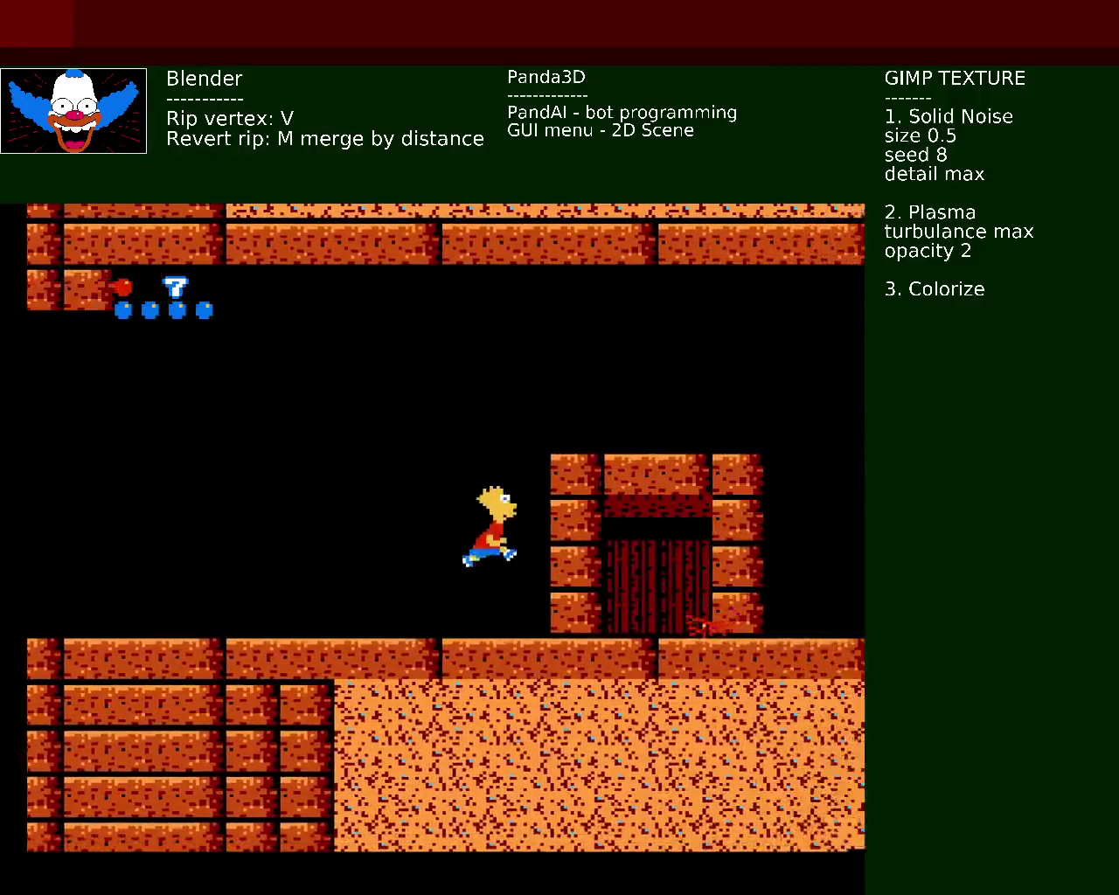
key("z")
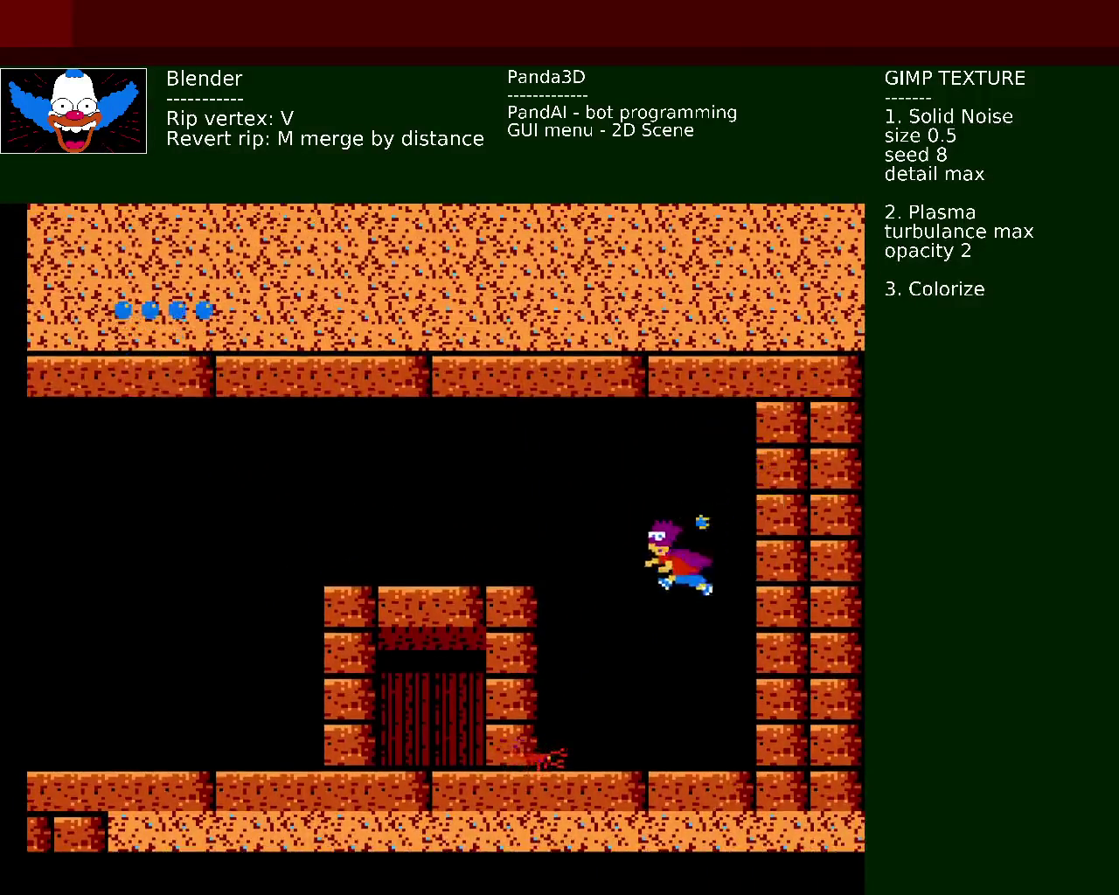
key("z")
key("Left")
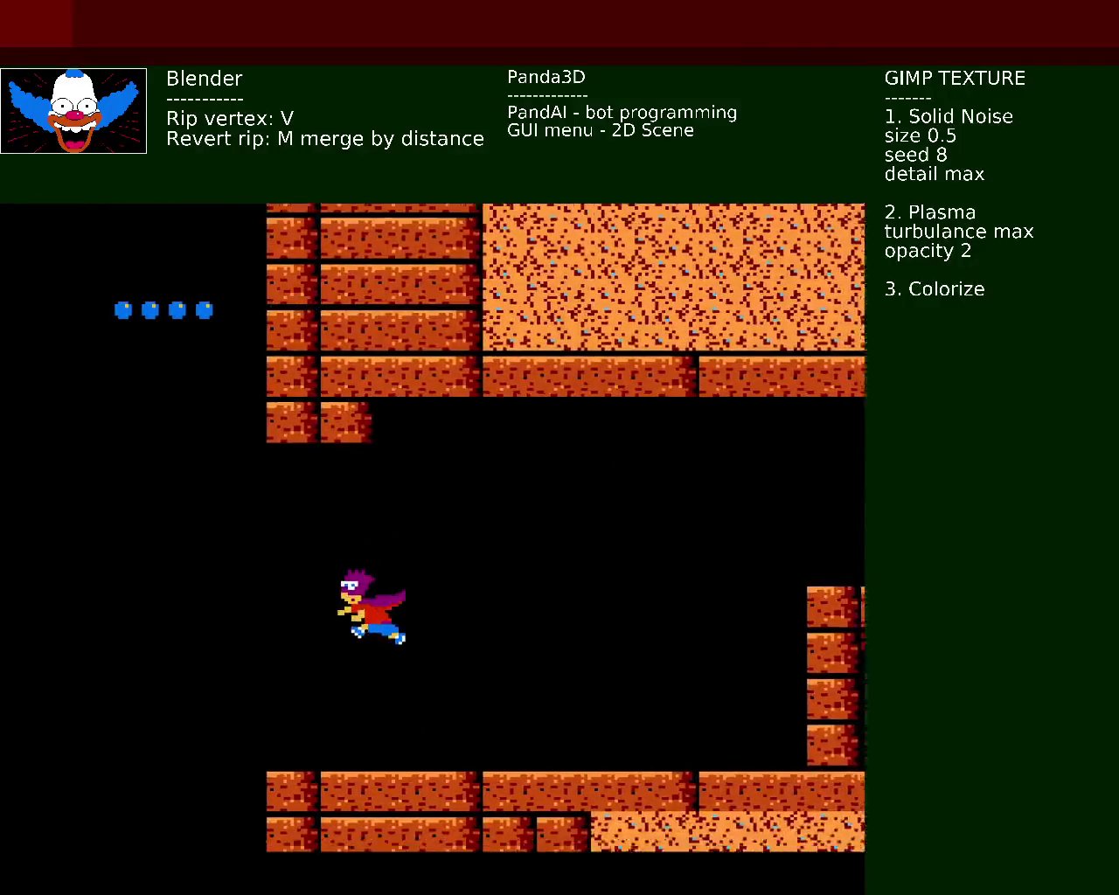
key("Left")
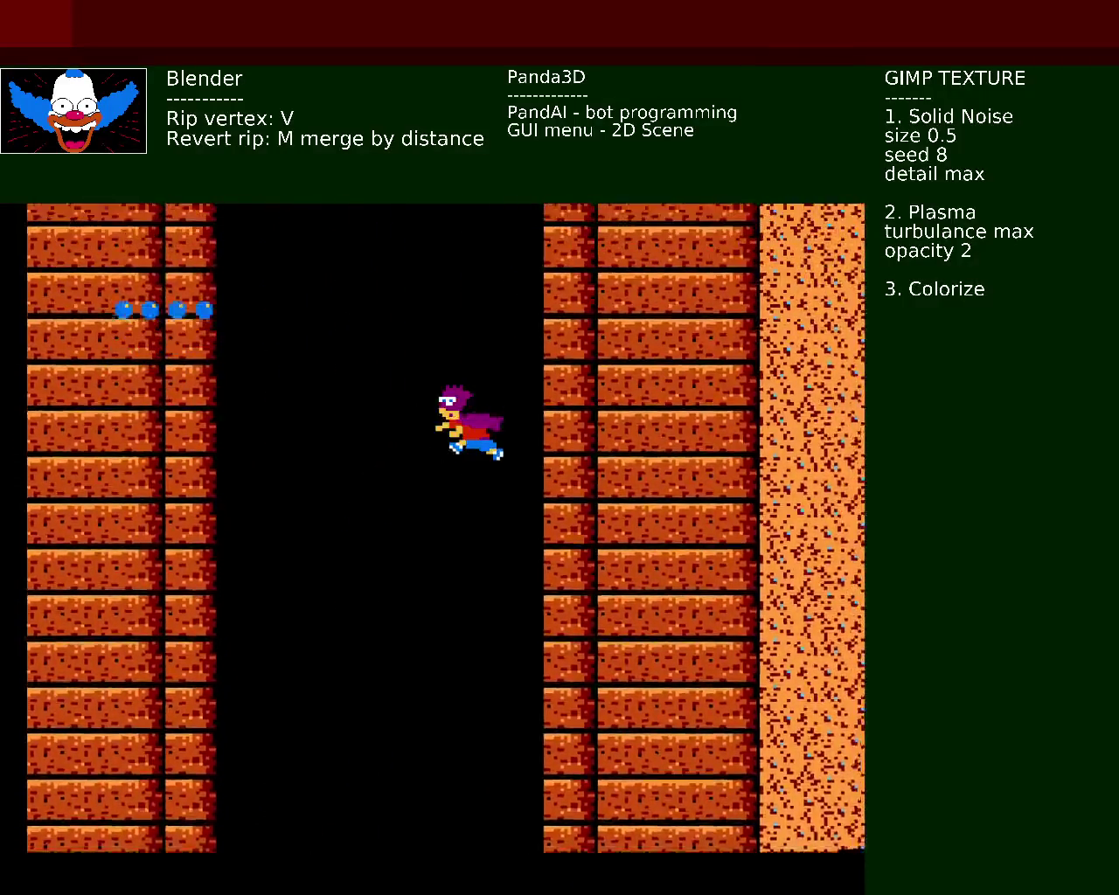
key("Right")
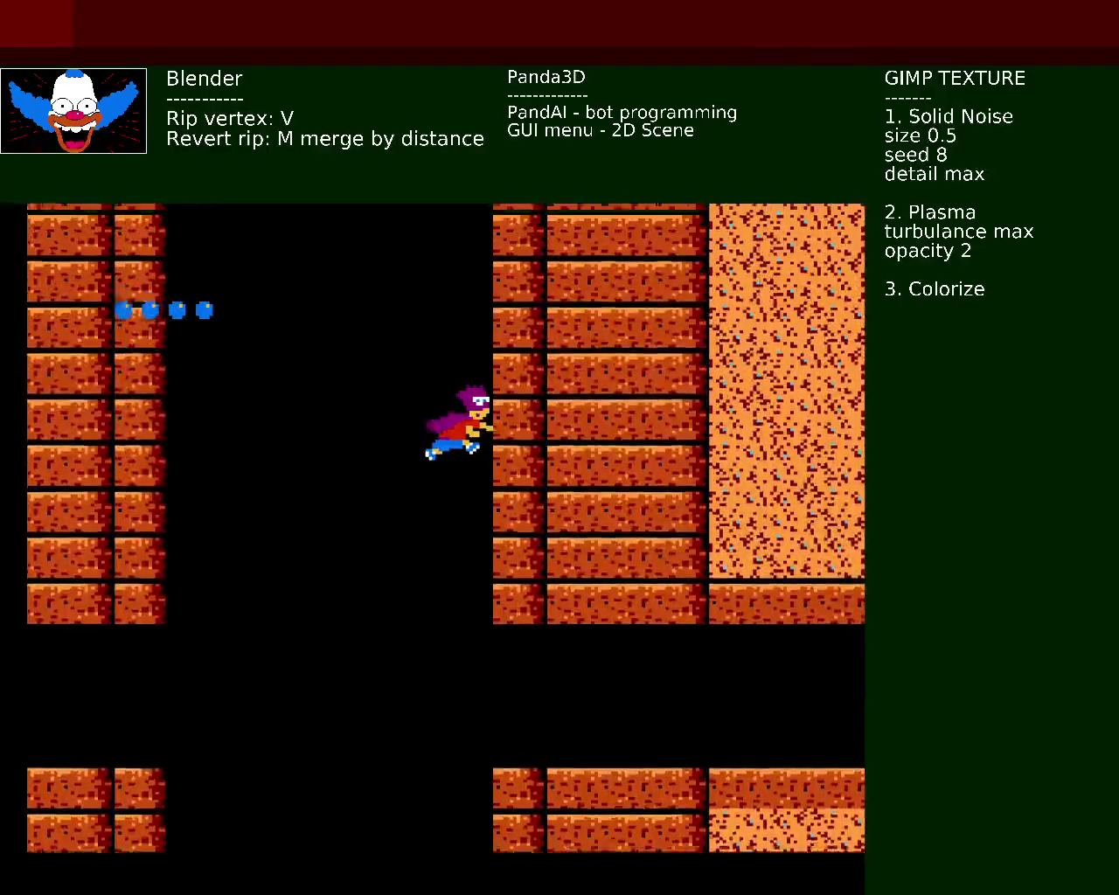
key("Right")
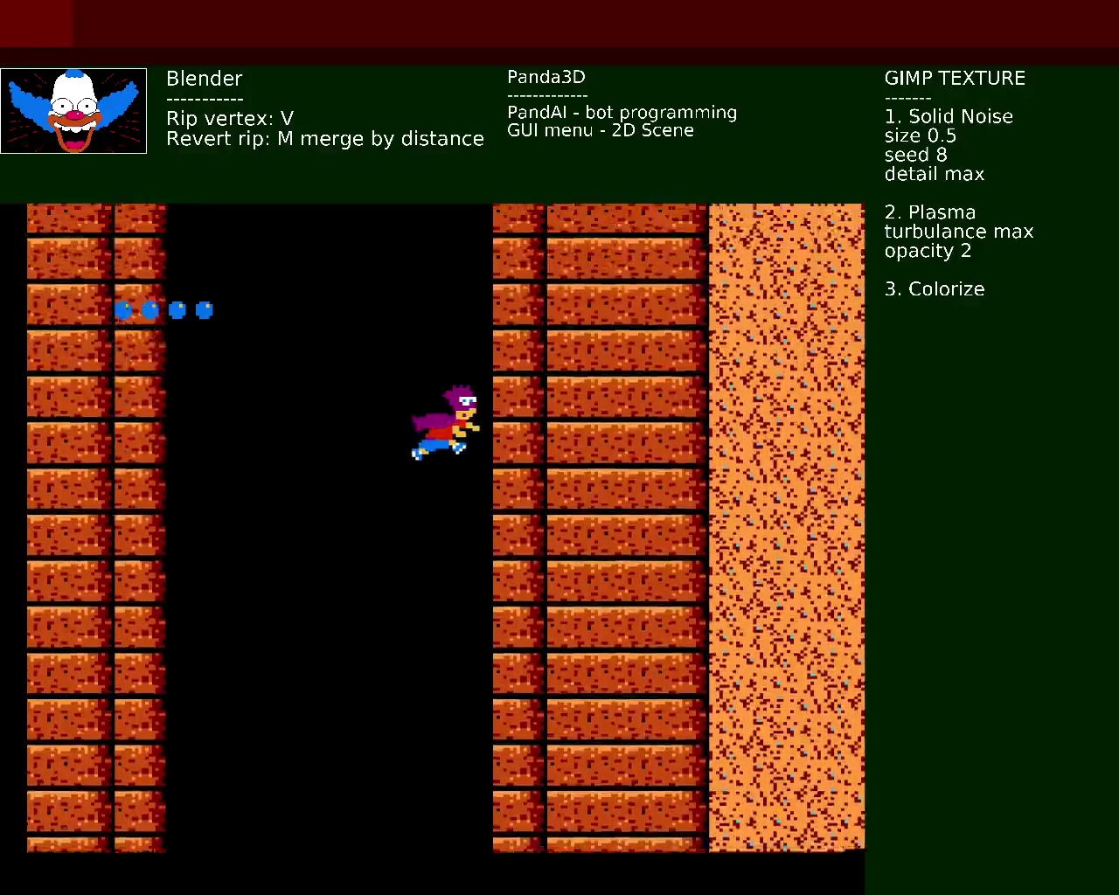
key("Right")
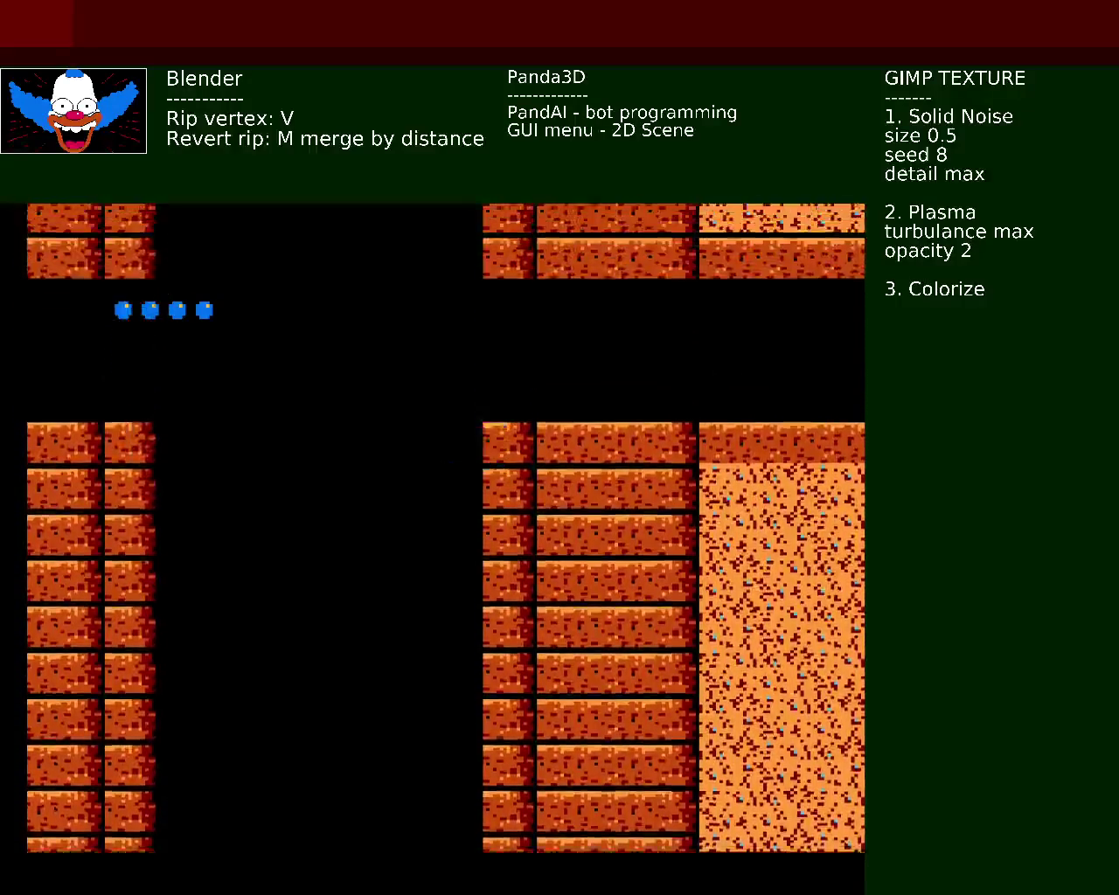
key("Right")
Step: Step back onto the brick ledge and throw red balls at the flying enemy
key("Left")
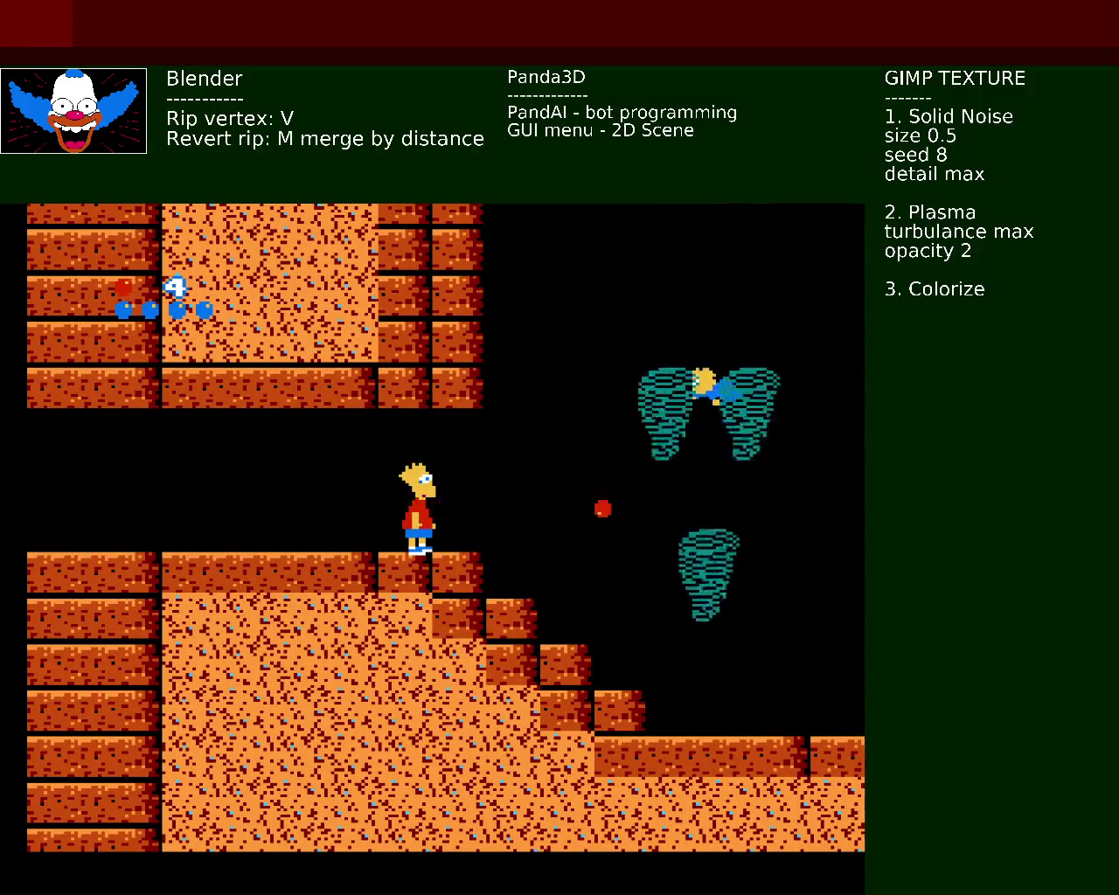
key("Right")
key("x")
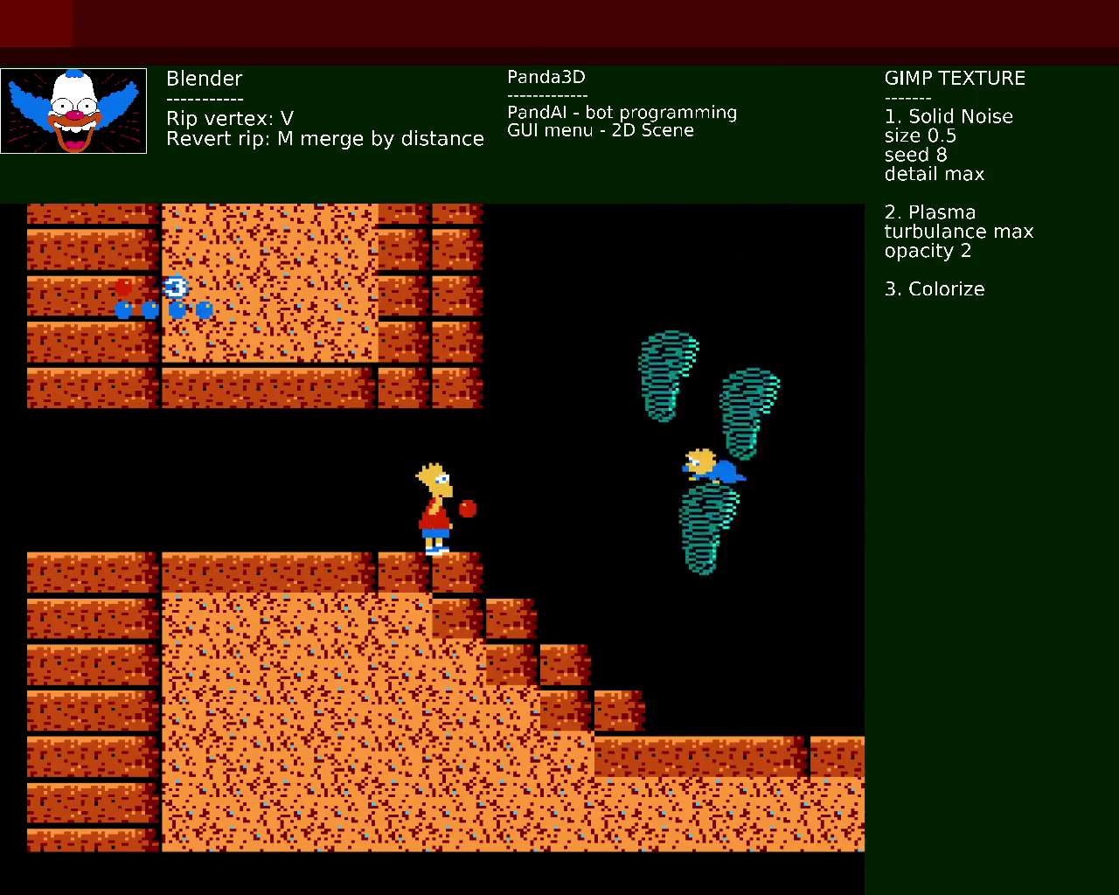
Step: Run down the stairs, climb back up left, run left across the floor and drop off its edge
key("Right")
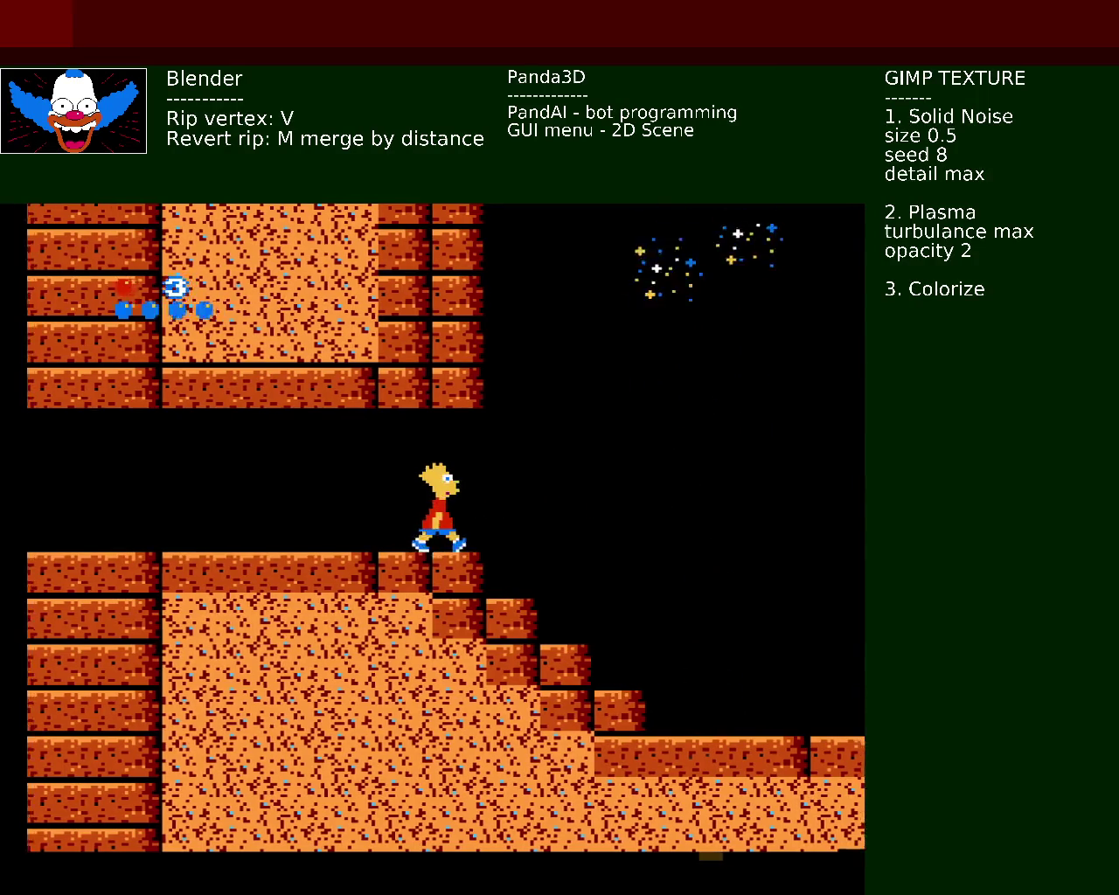
key("Left")
key("z")
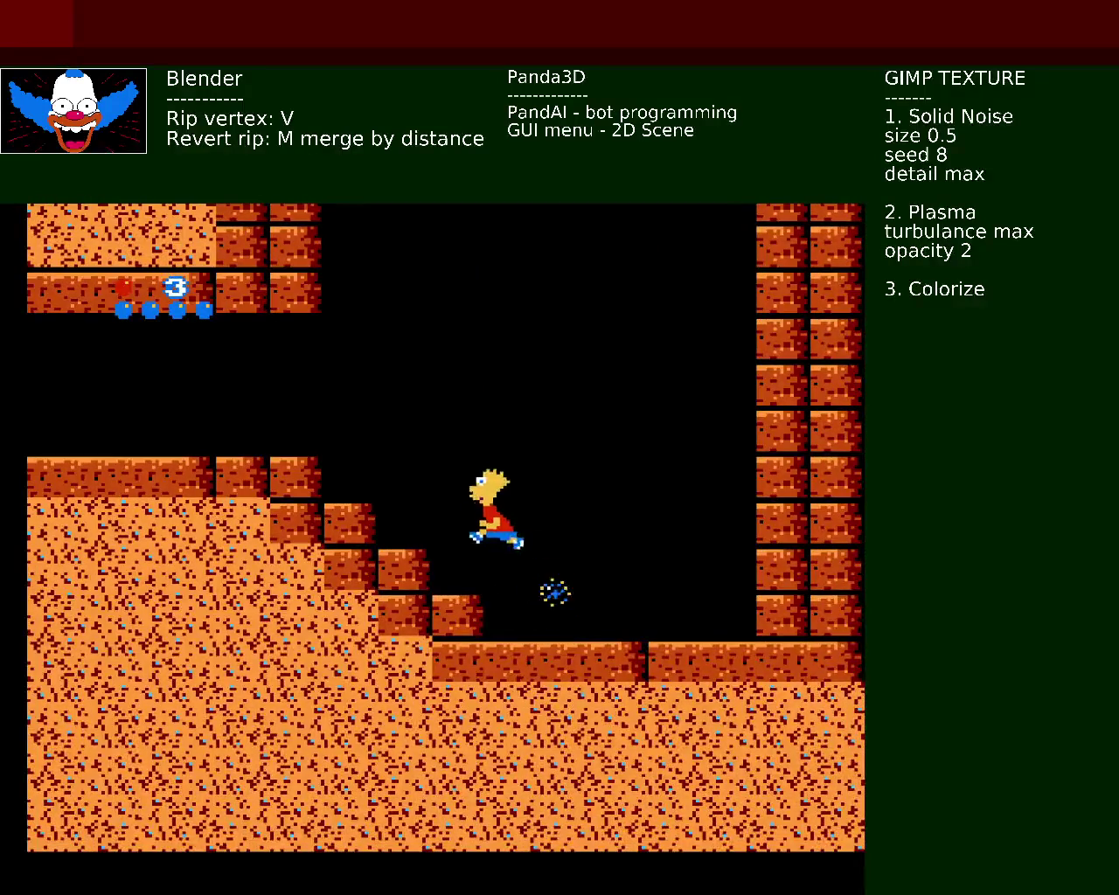
key("z")
key("Left")
key("z")
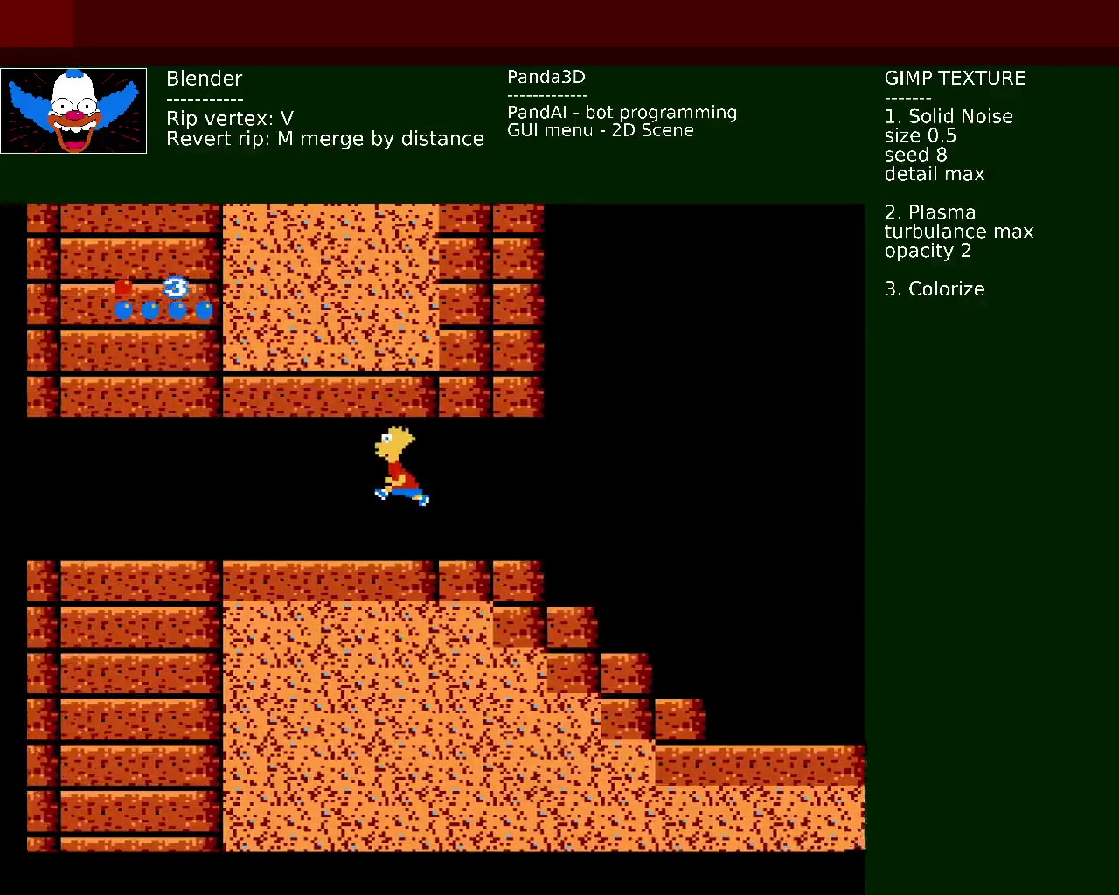
key("z")
key("Right")
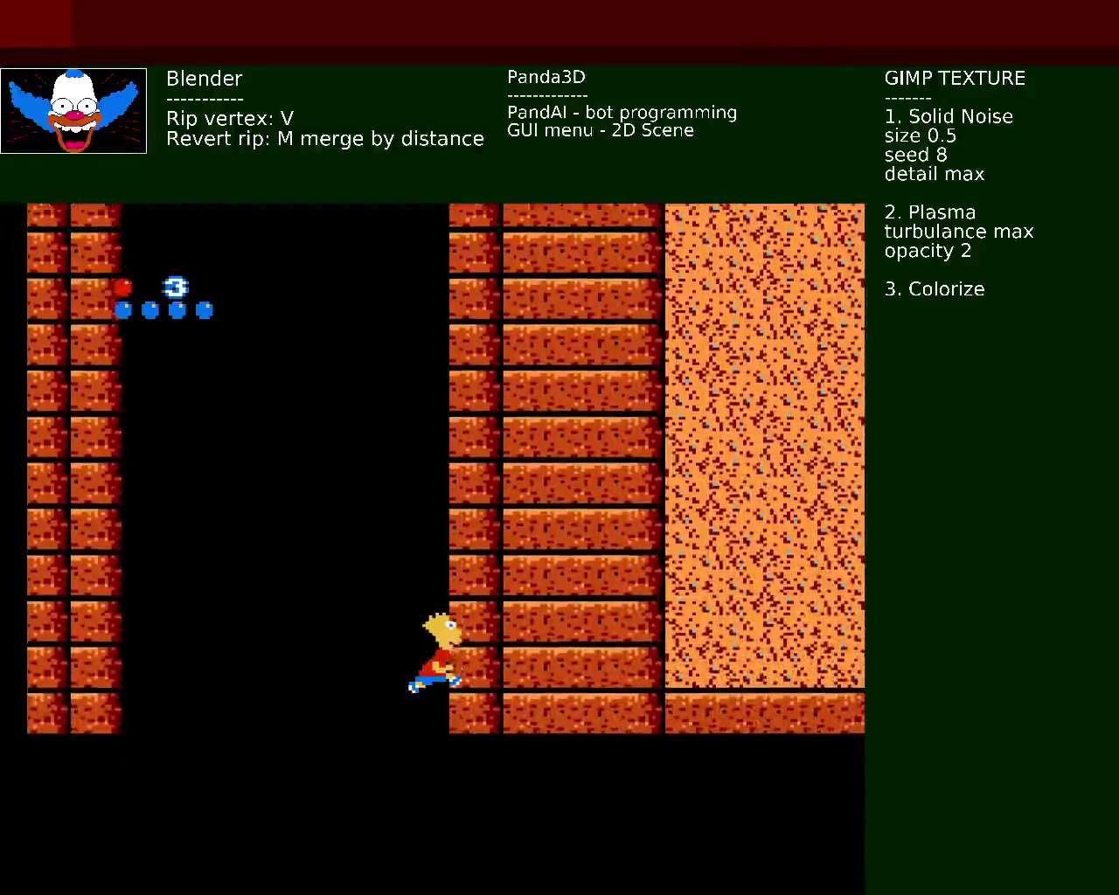
Step: Jump toward the blue gem, climb the stairs left and run Bart off the ledge into the pit
key("Right")
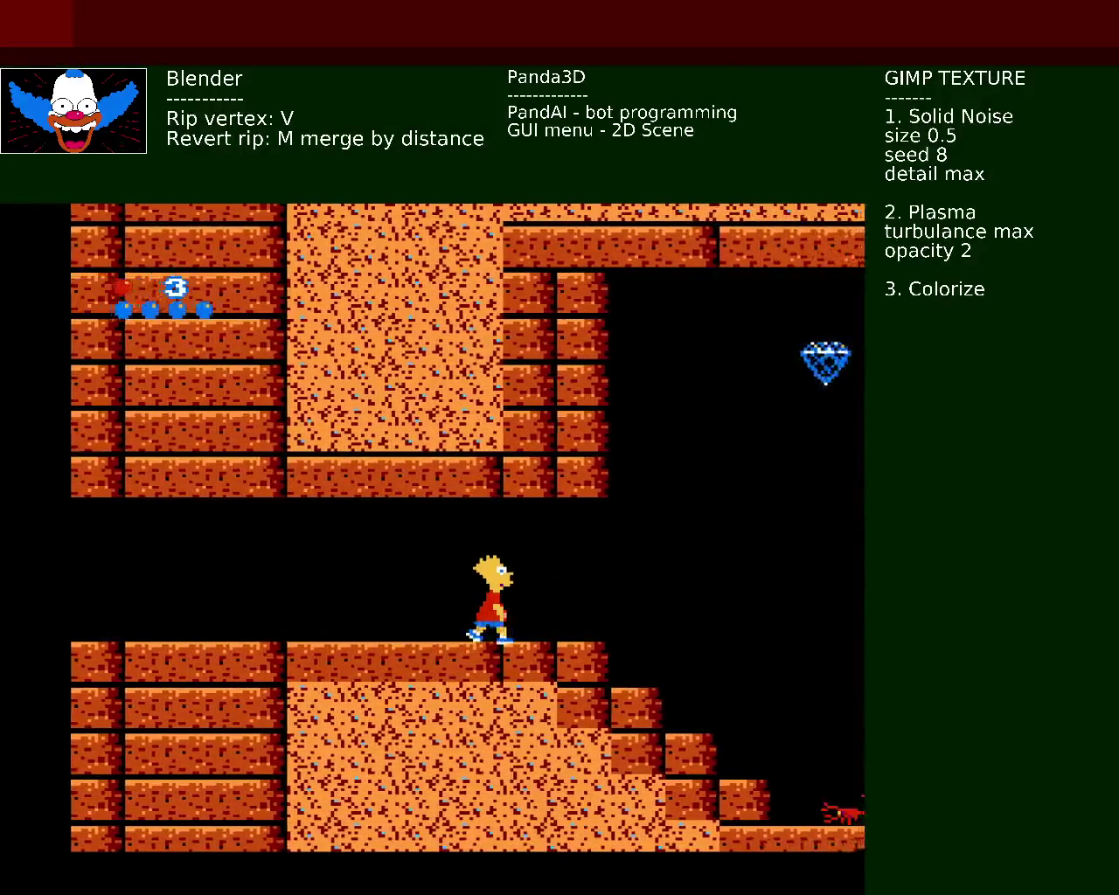
key("x")
key("Left")
key("x")
key("x")
key("Left")
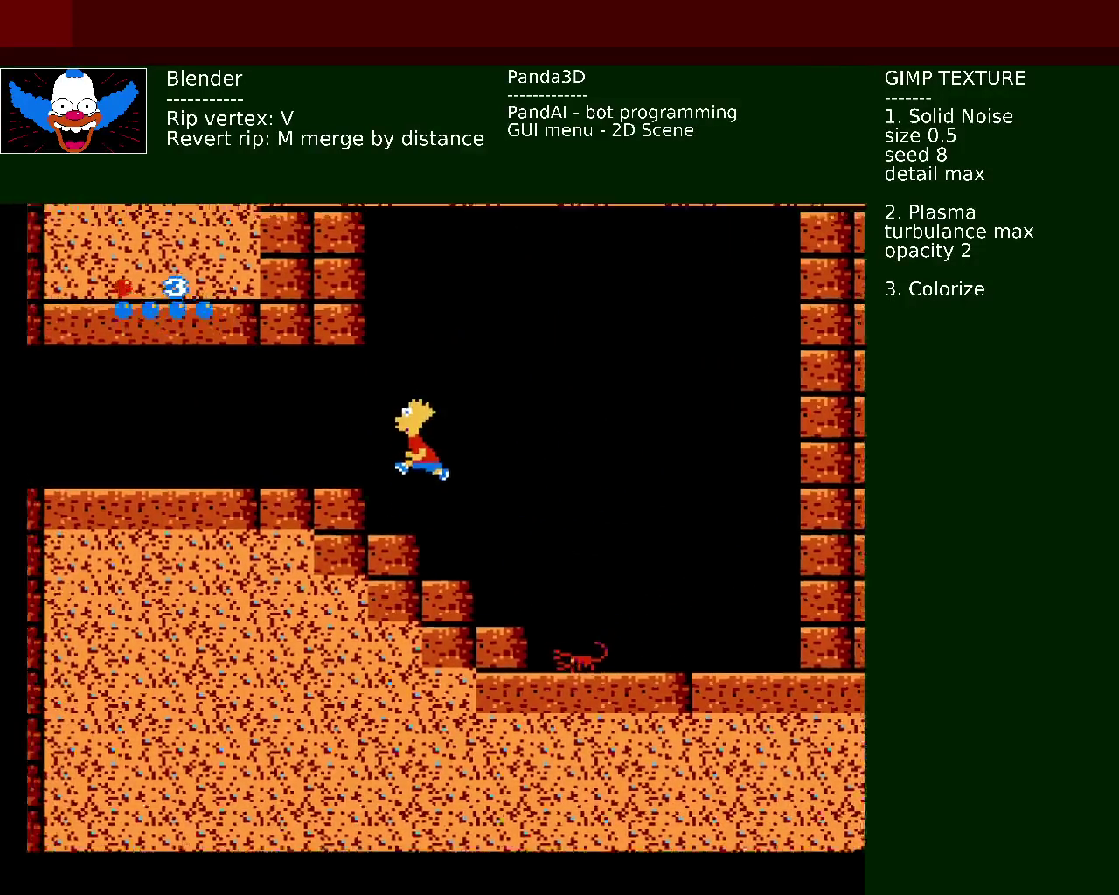
key("Left")
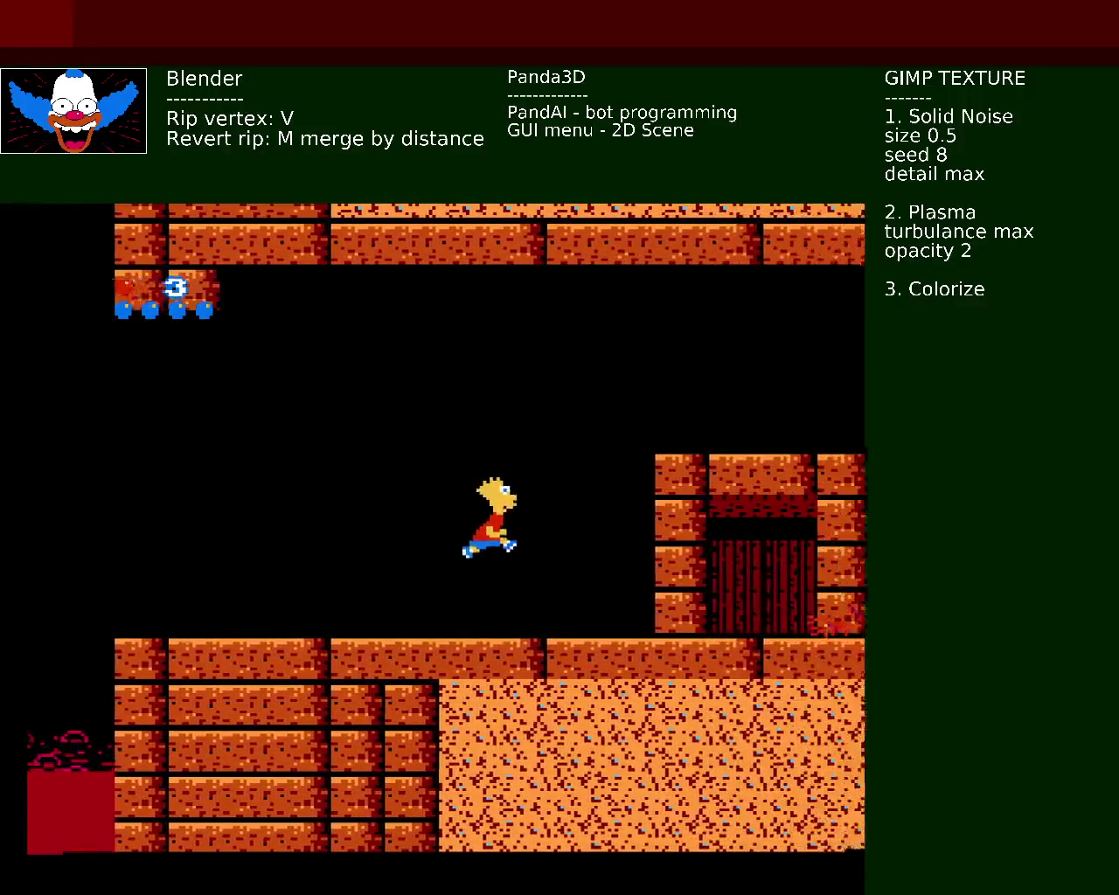
key("Right")
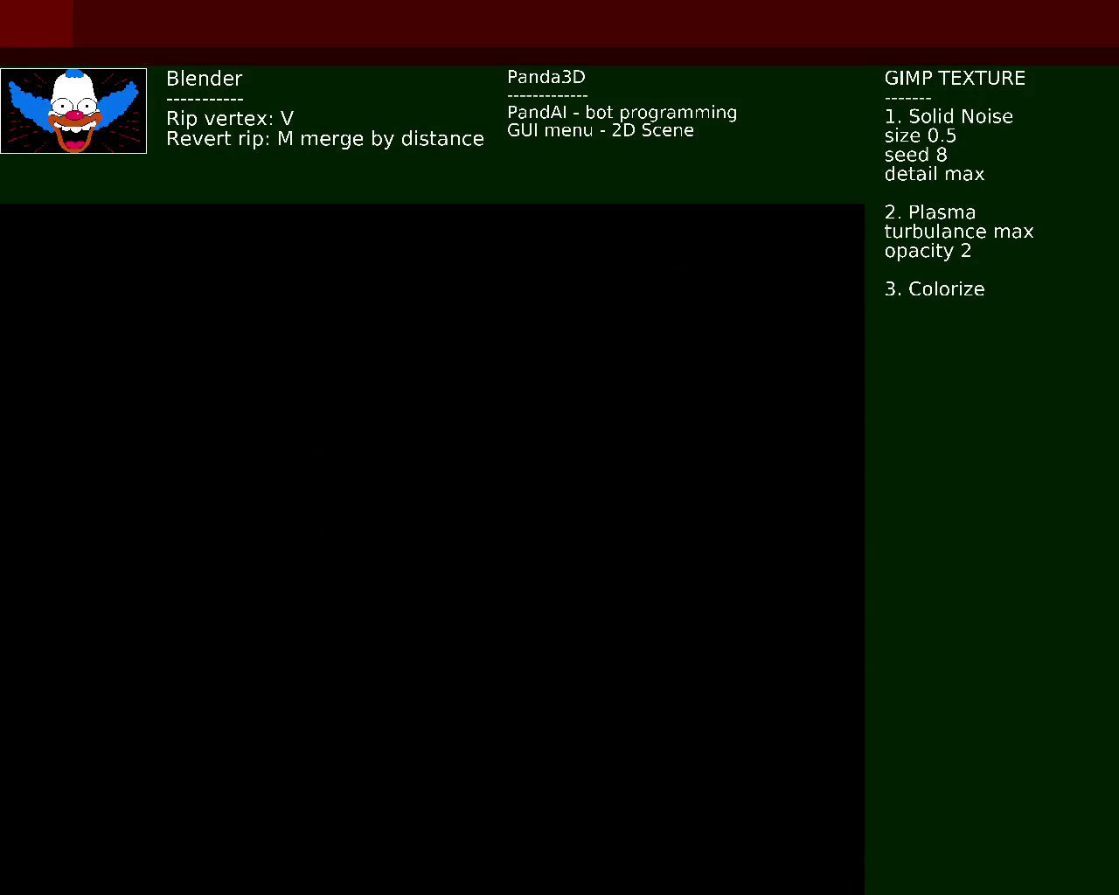
Step: Walk Bart left through the brick passage, up onto the middle ledge and past the gem
key("Left")
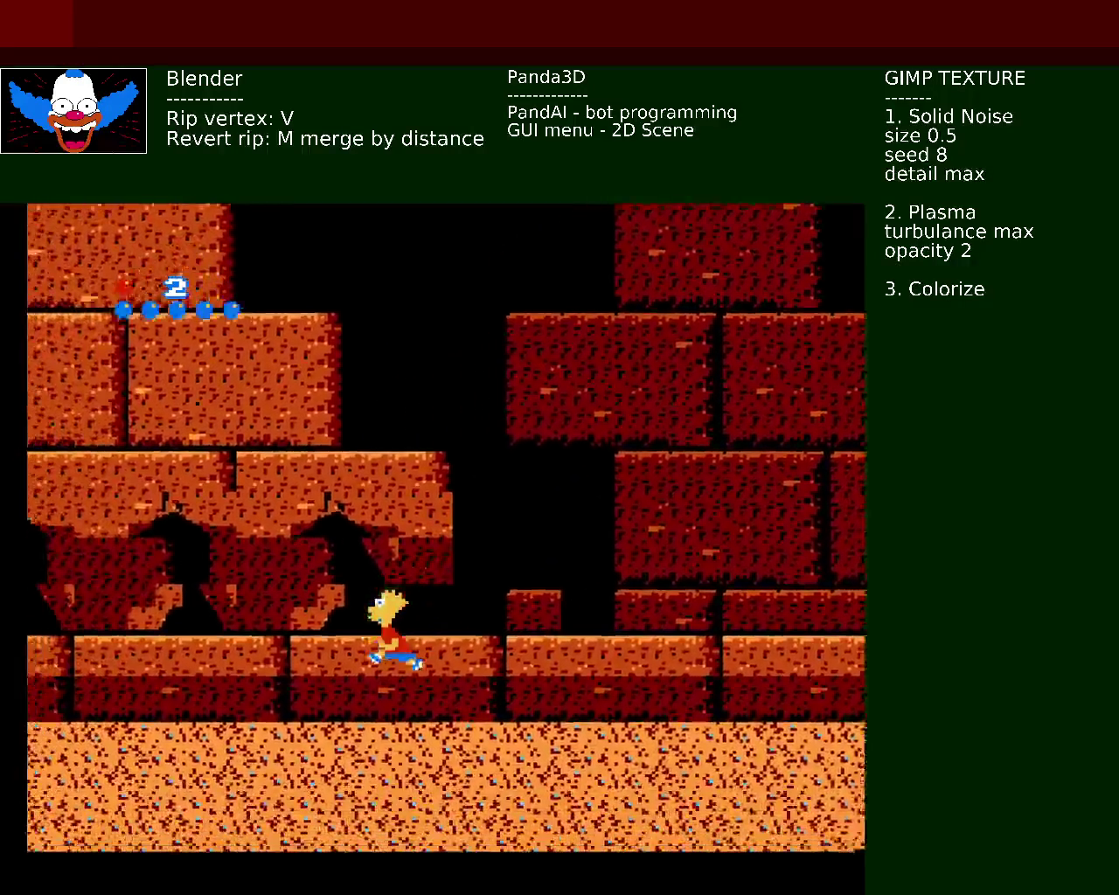
key("Left")
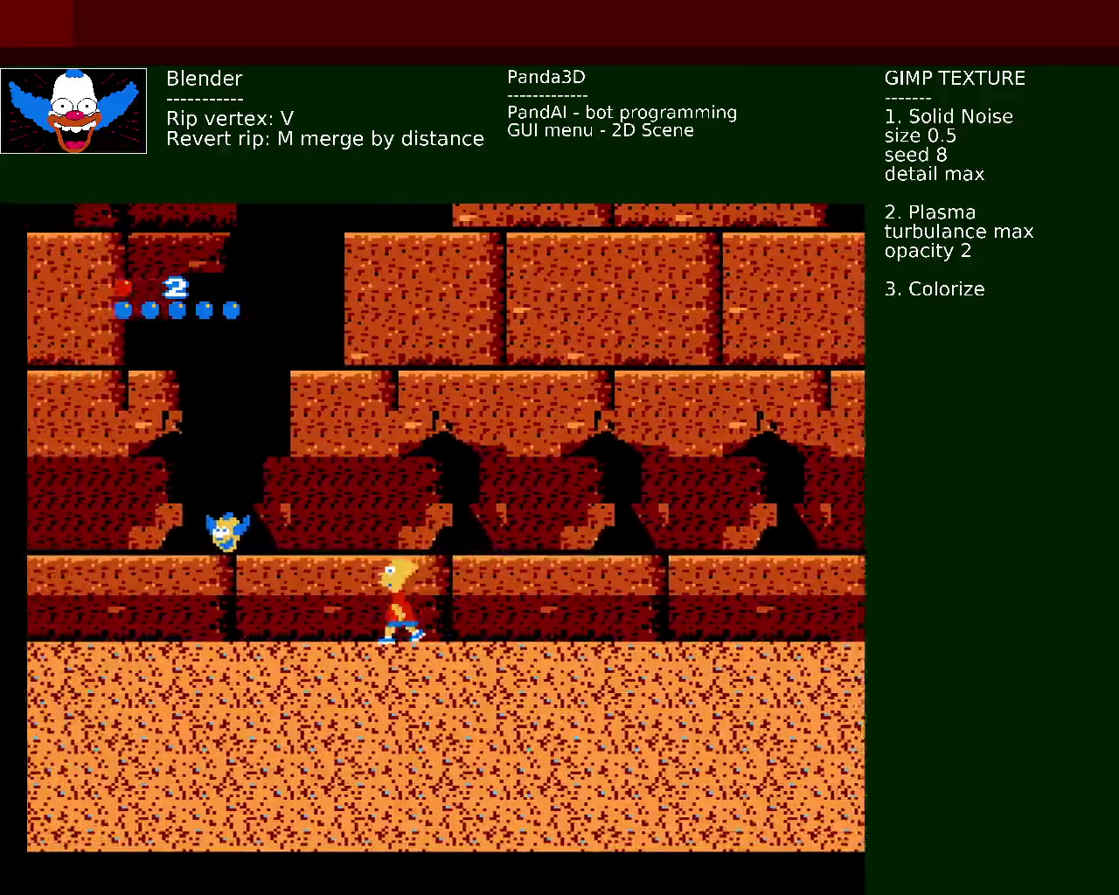
key("Left")
key("x")
key("Left")
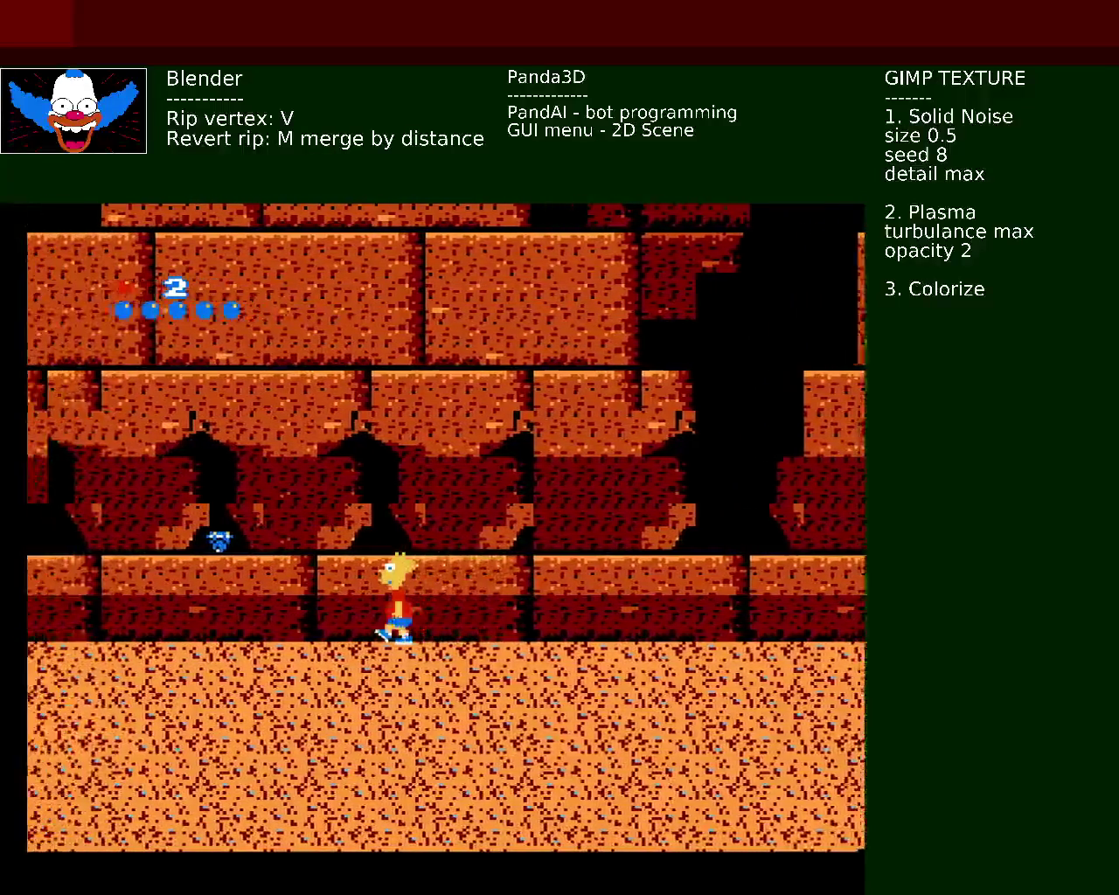
key("Left")
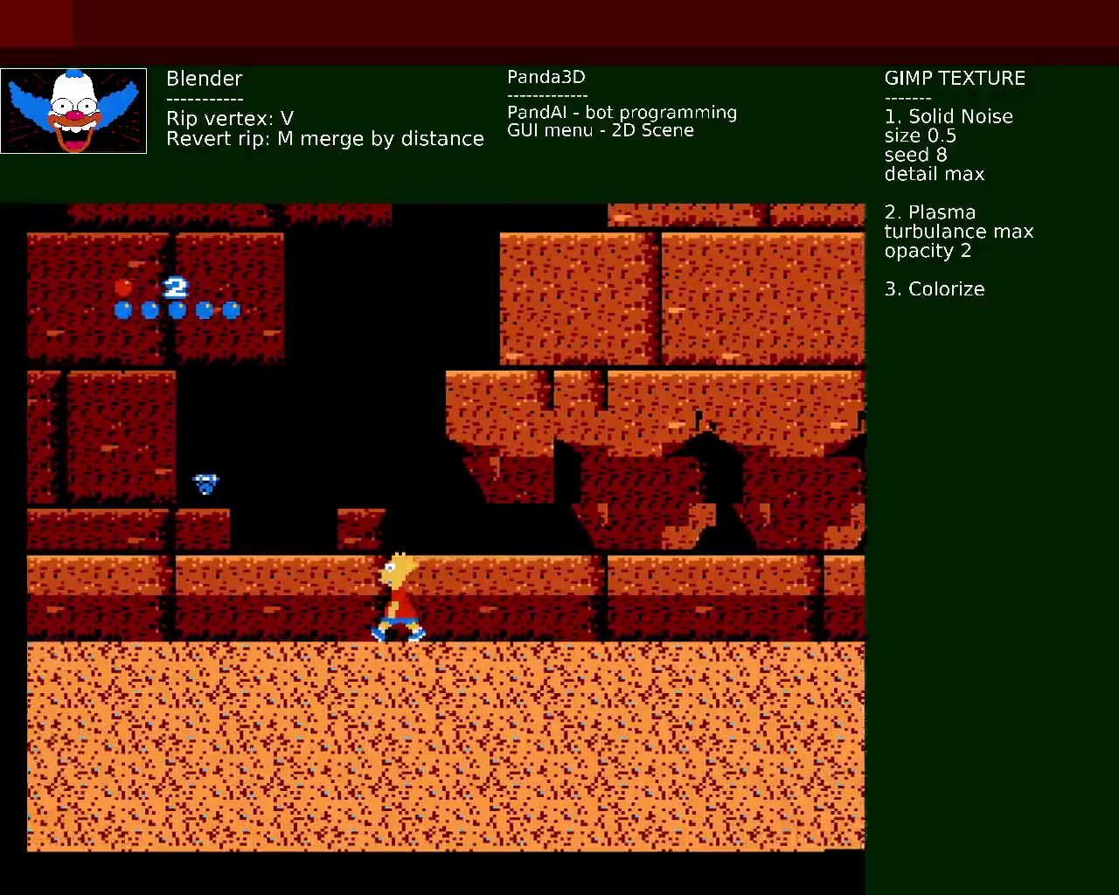
key("Left")
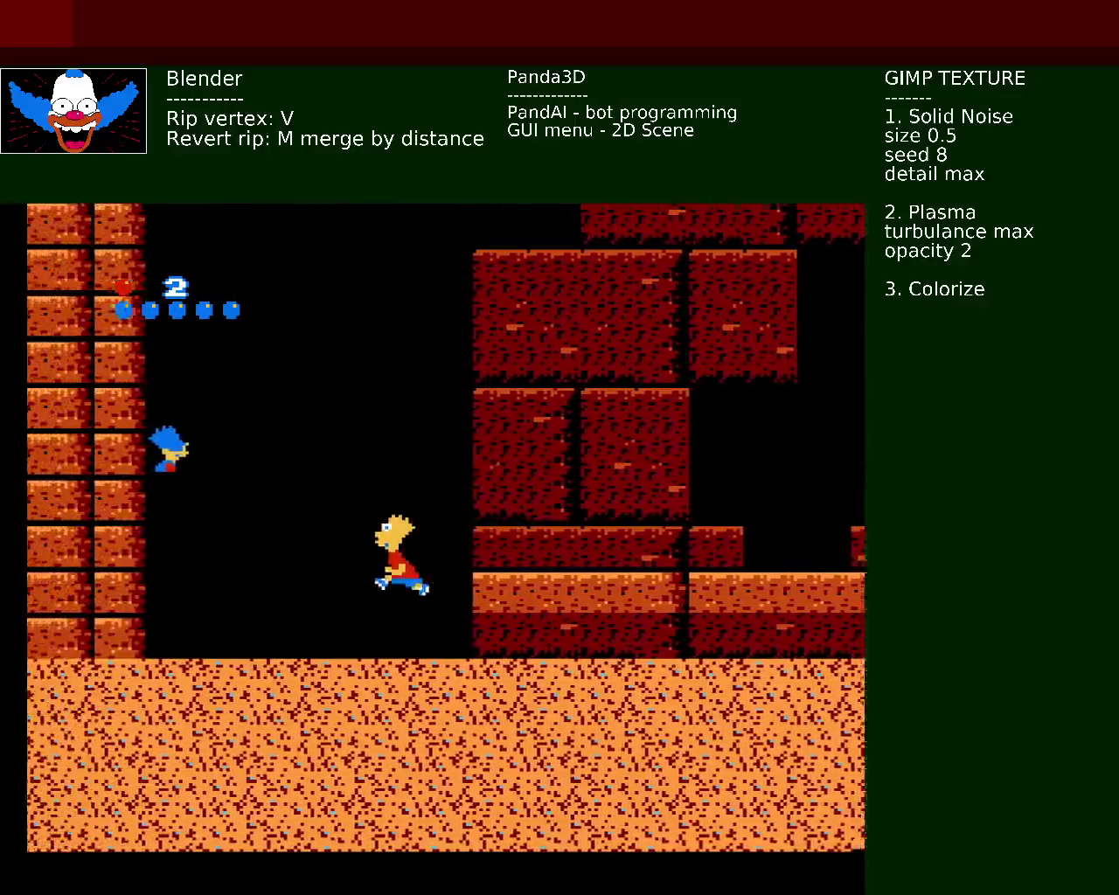
Step: Steer Bart down between the rock walls and glide him to the giant pharaoh face
key("Right")
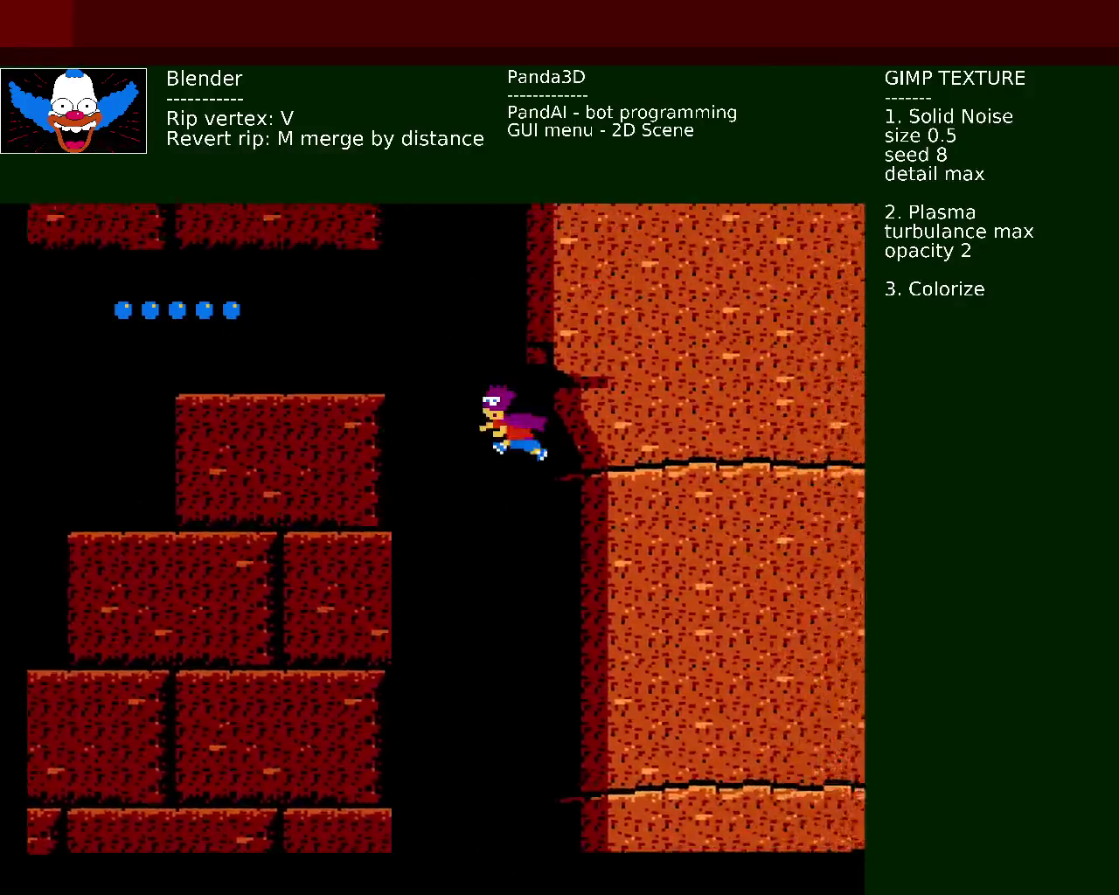
key("Right")
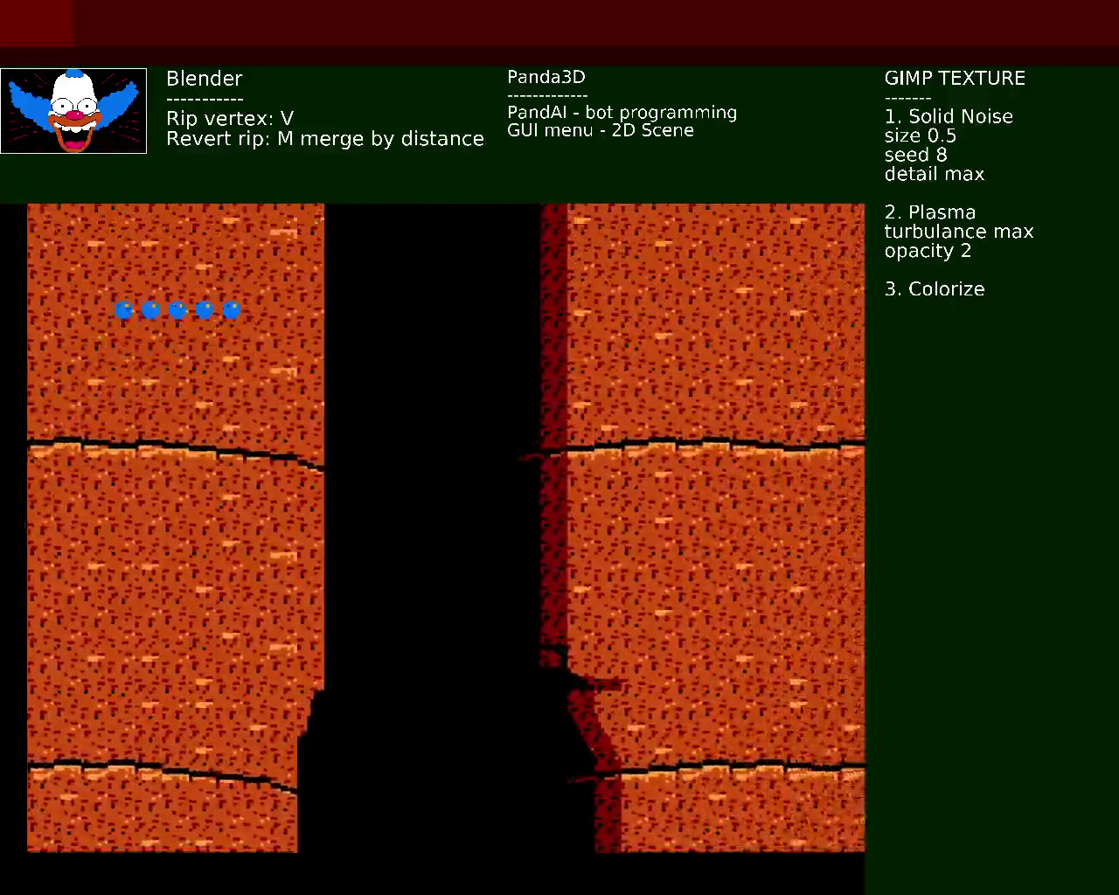
key("Left")
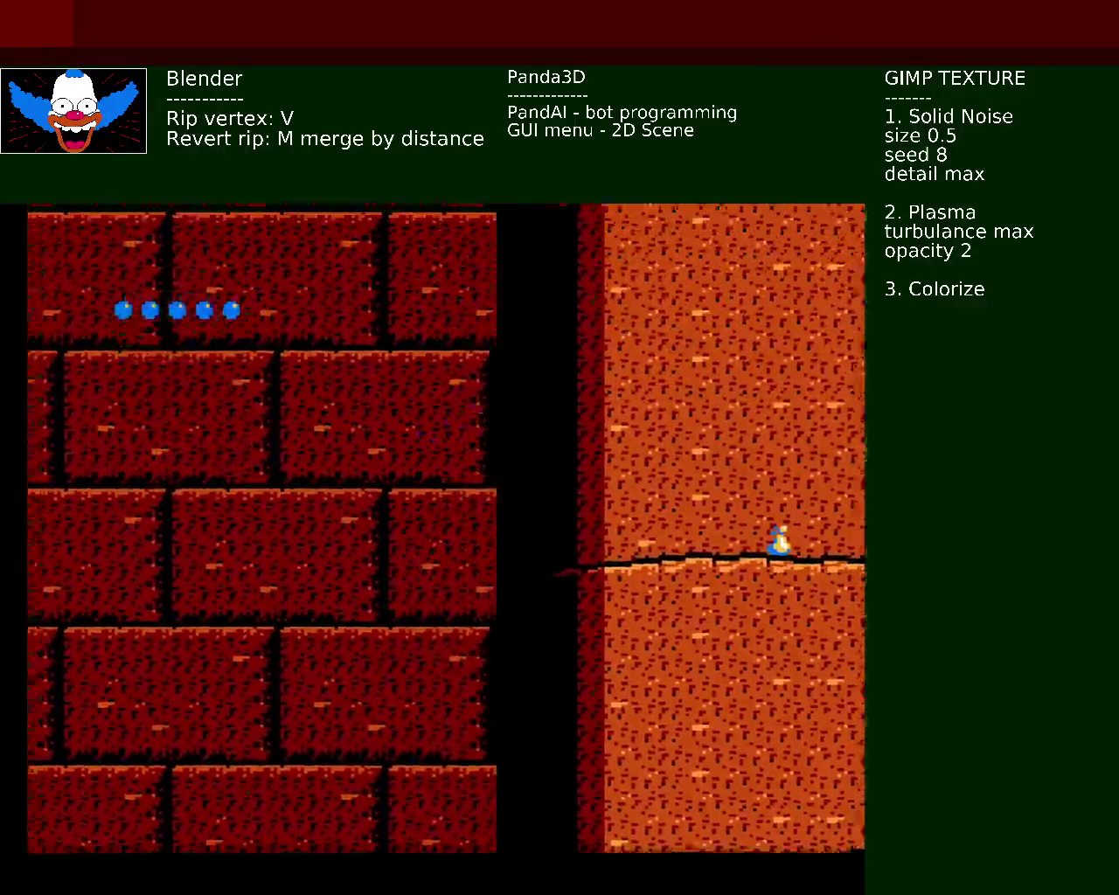
key("Left")
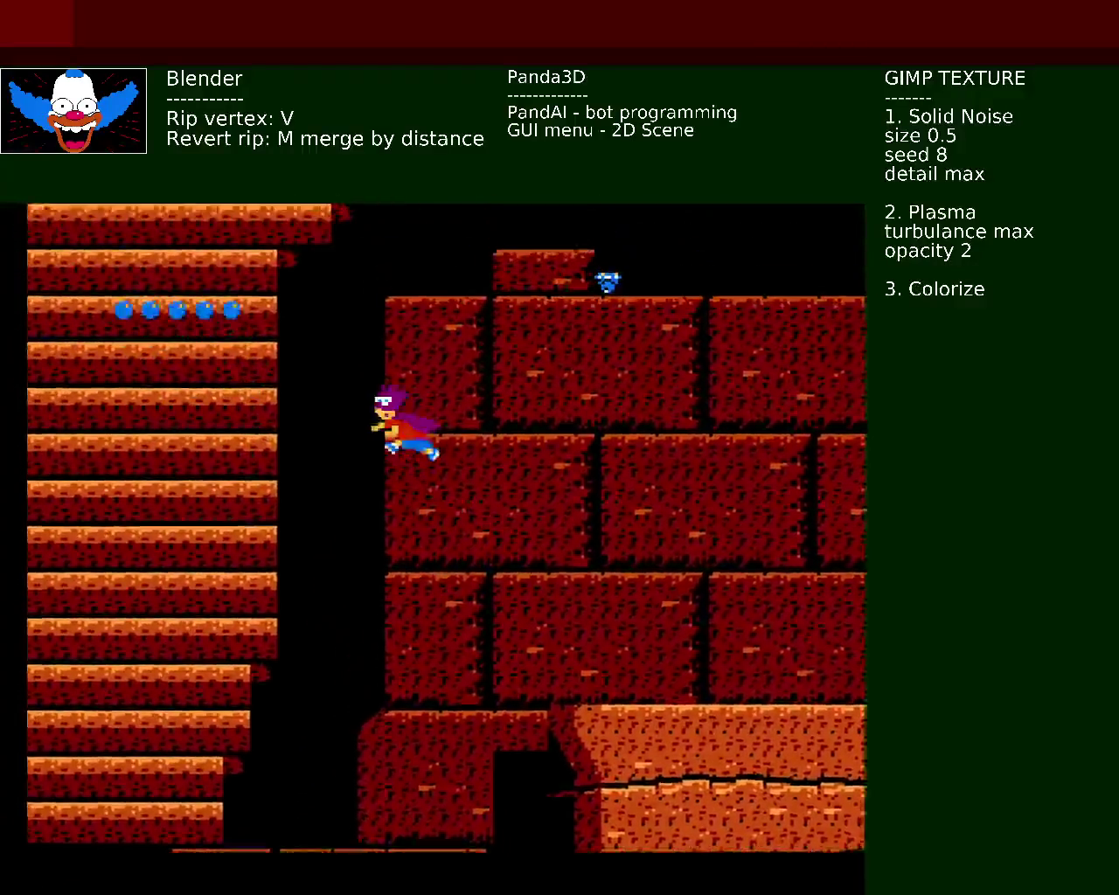
key("Right")
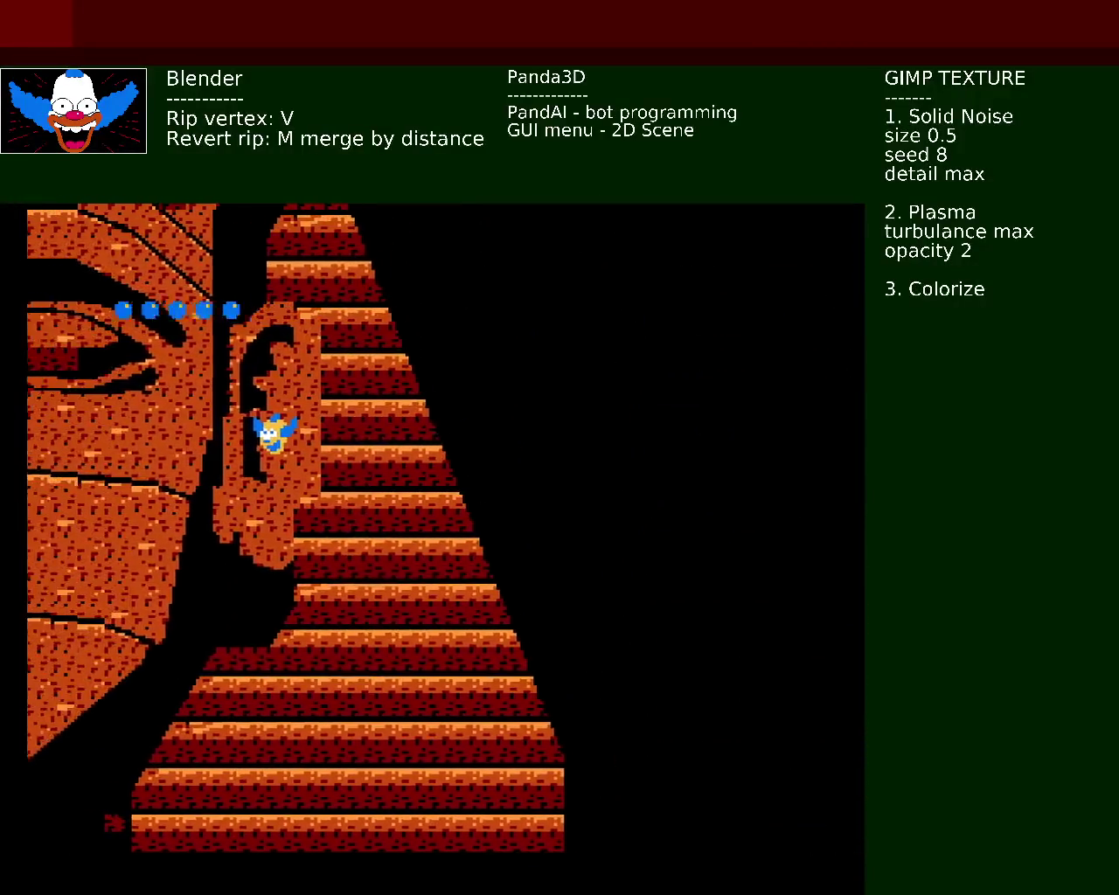
Step: Climb Bart onto the pharaoh face, throw a red ball, then pause at score 51000 with 2 lives
key("Up")
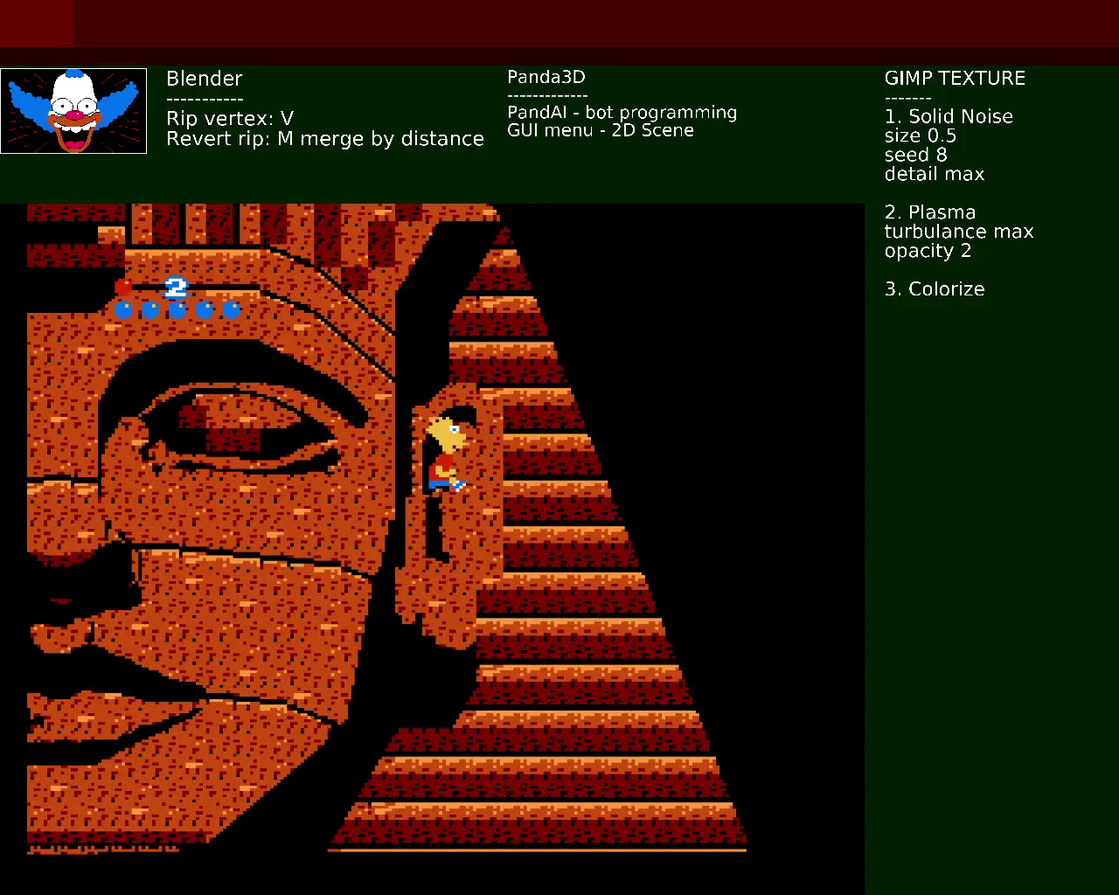
key("x")
key("Return")
key("Return")
key("Return")
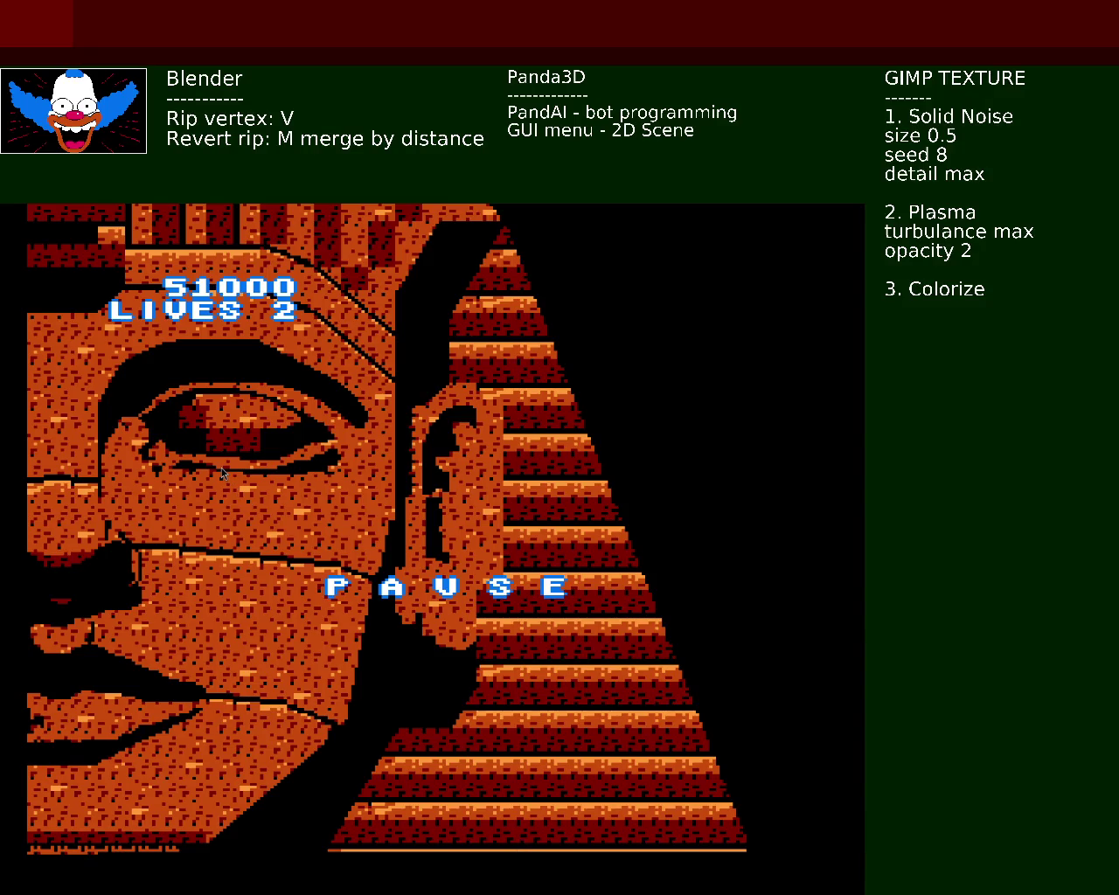
Step: Unpause the Bart game, then quit the emulator so the red-car 3D demo appears
key("Return")
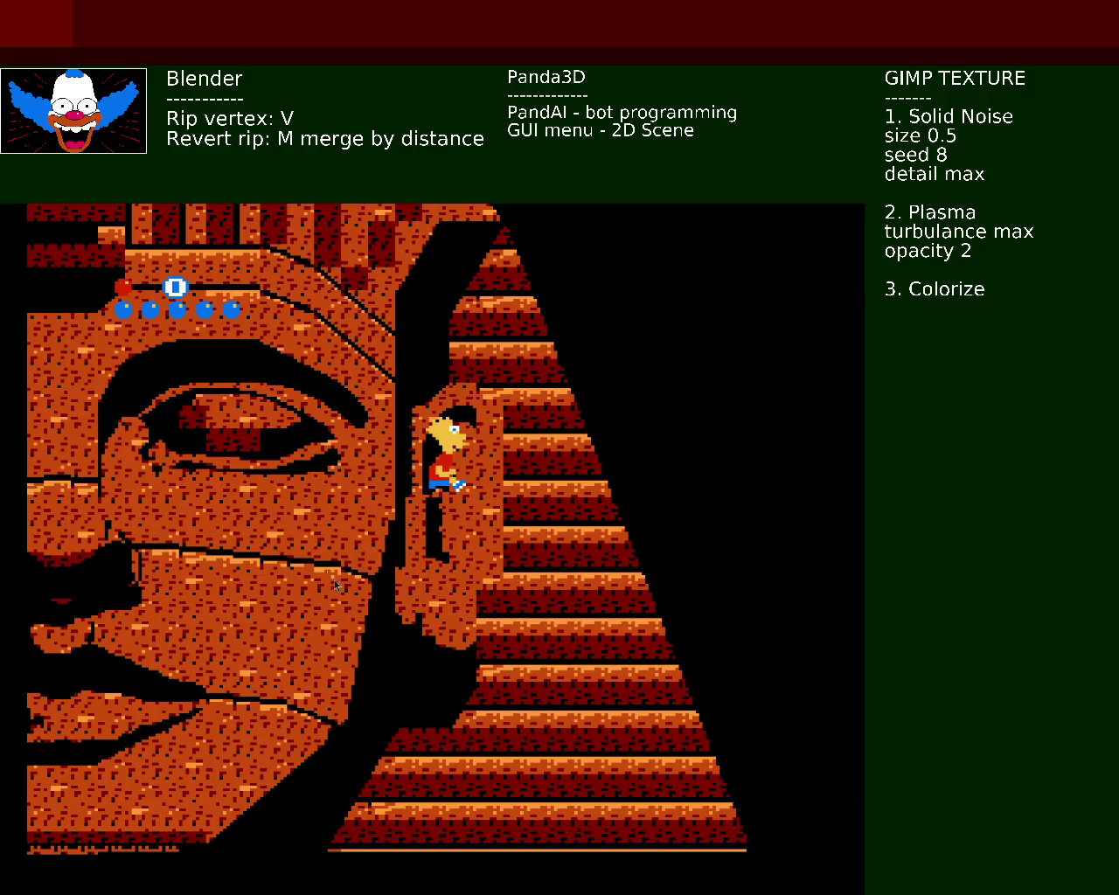
key("Escape")
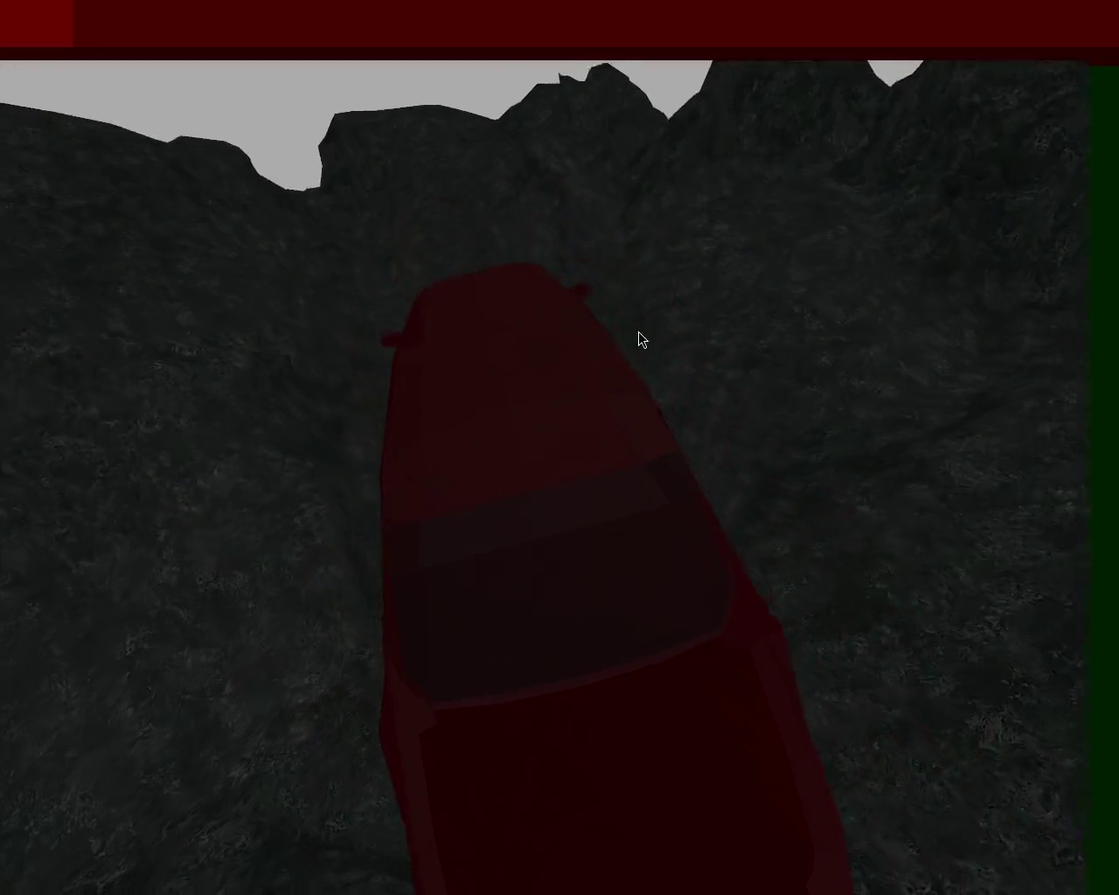
Step: Steer the red car left, then right along the rocky slope
key("Left")
key("Right")
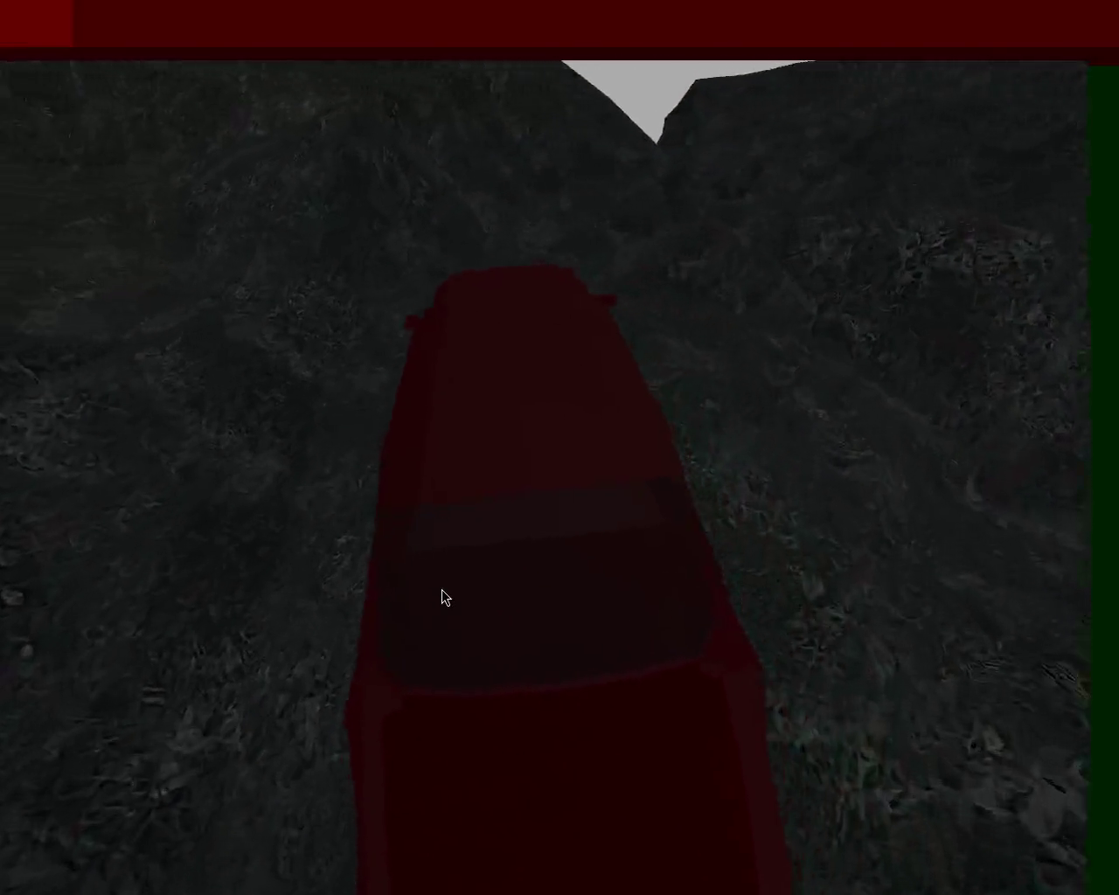
key("Right")
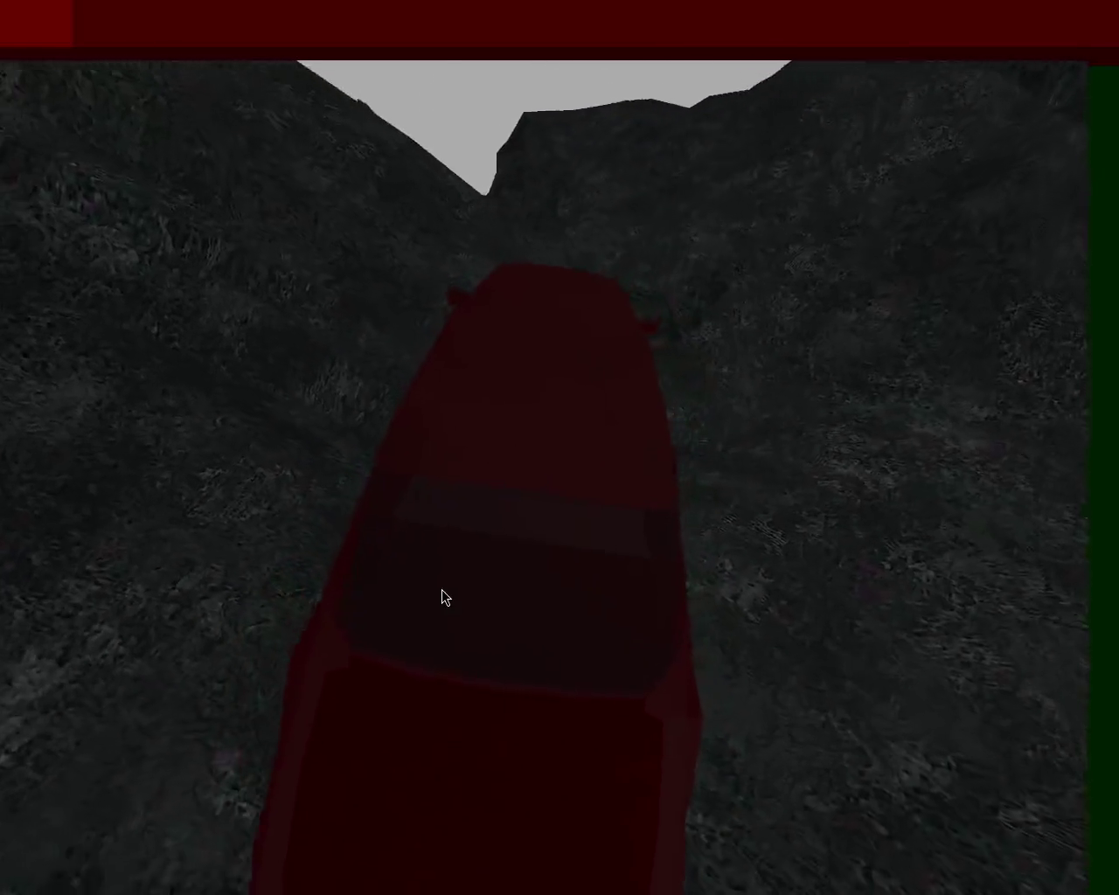
key("Right")
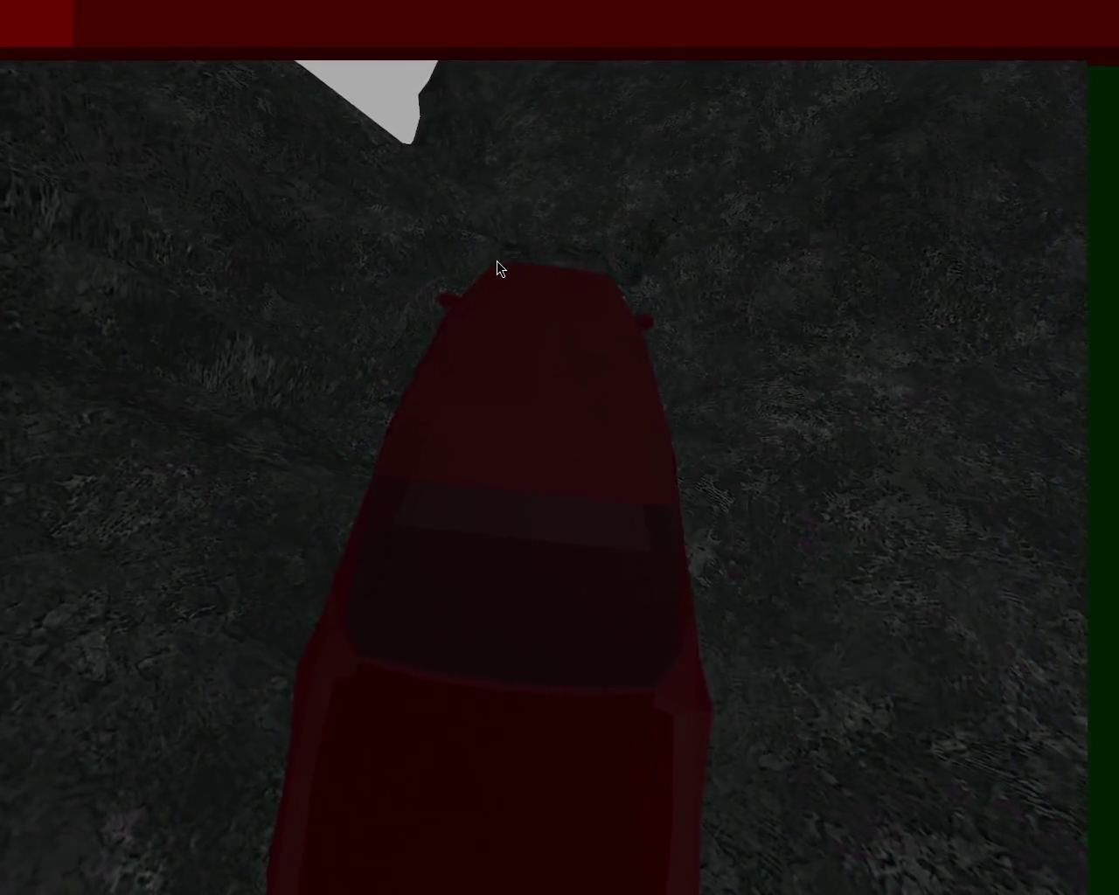
key("Right")
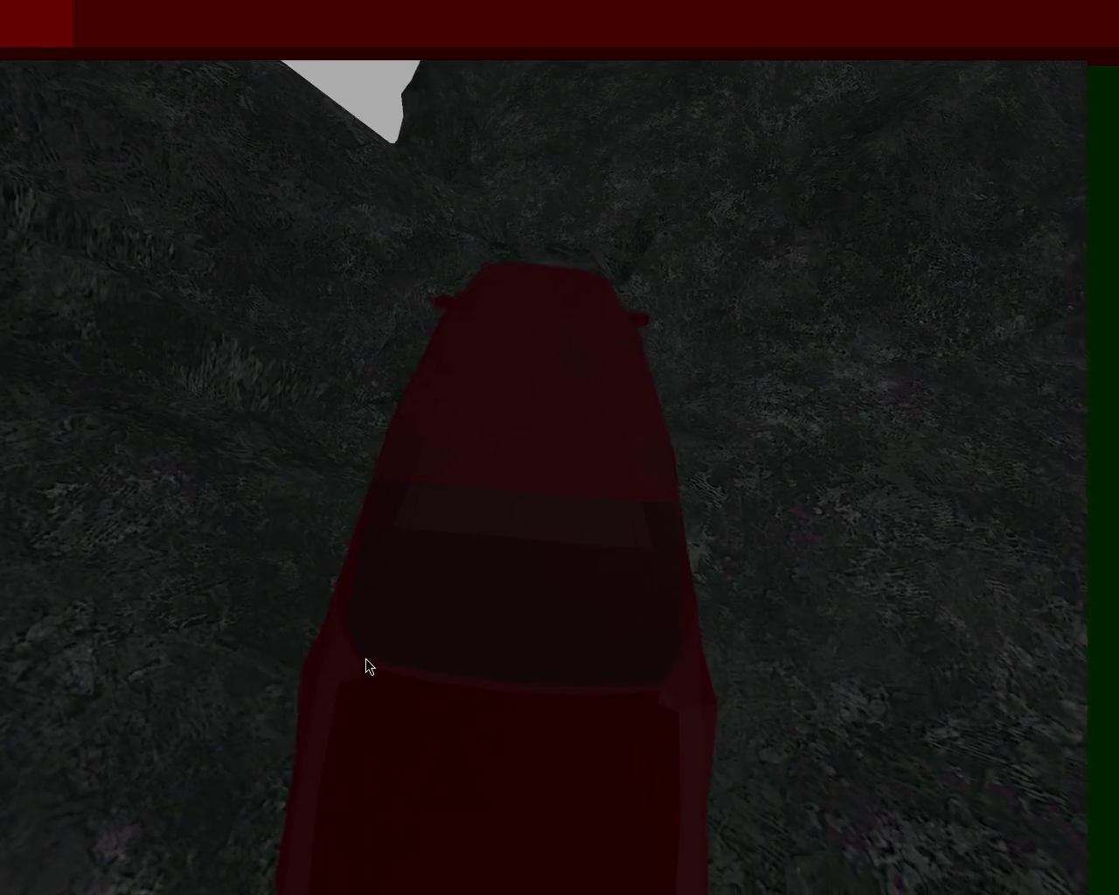
Step: Drive the car up over the crest and forward down the hills, then close the demo
key("Up")
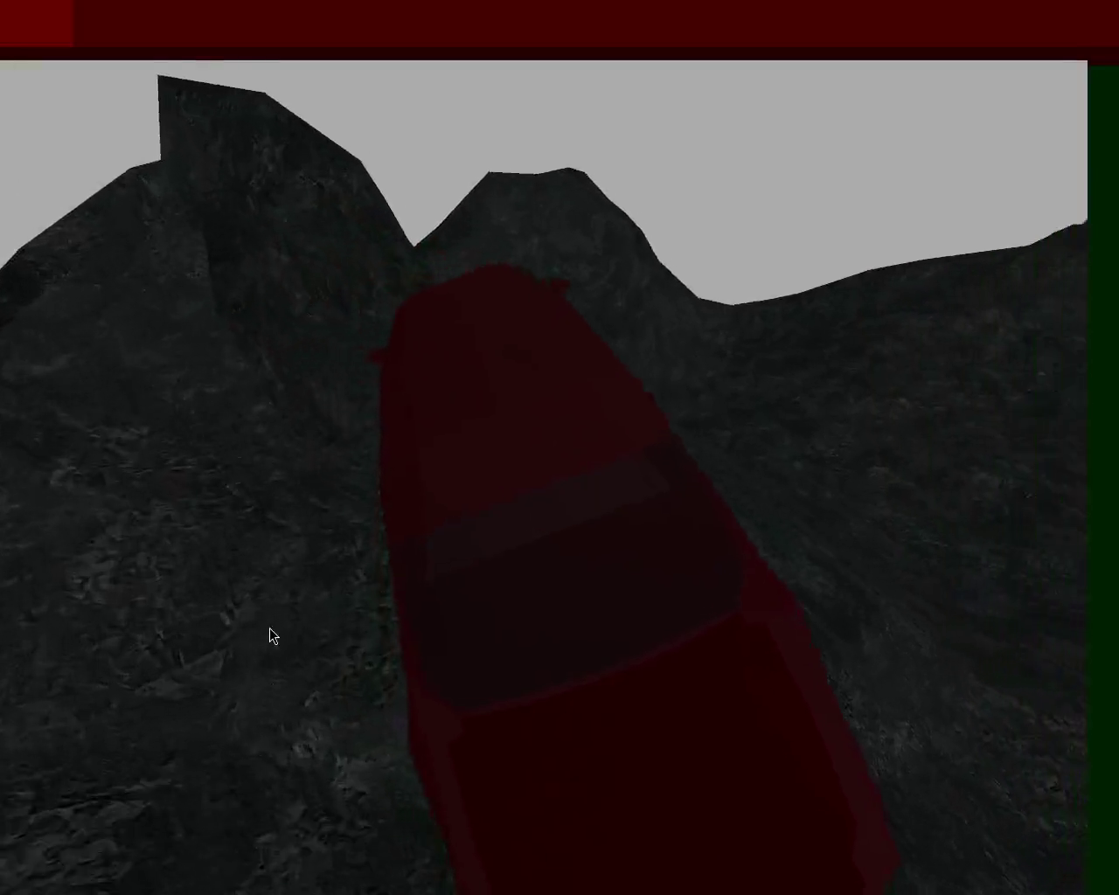
key("Right")
key("Up")
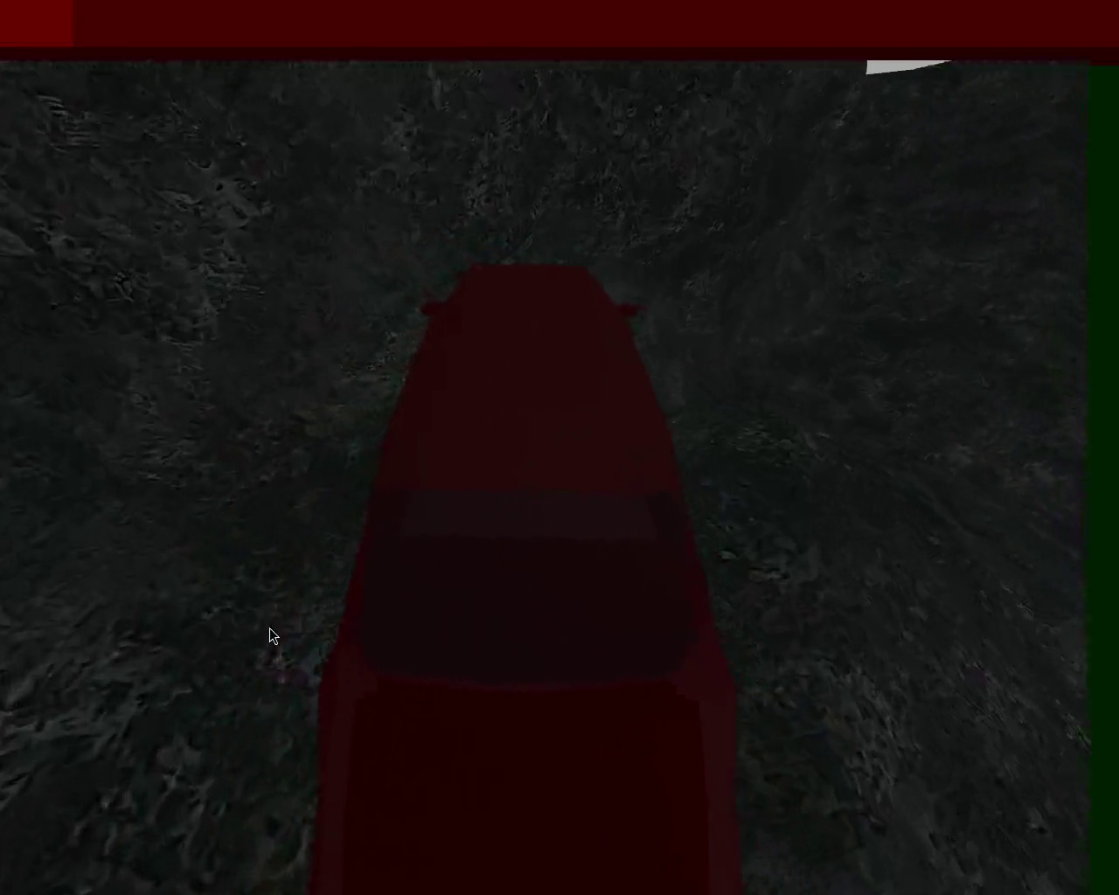
key("Up")
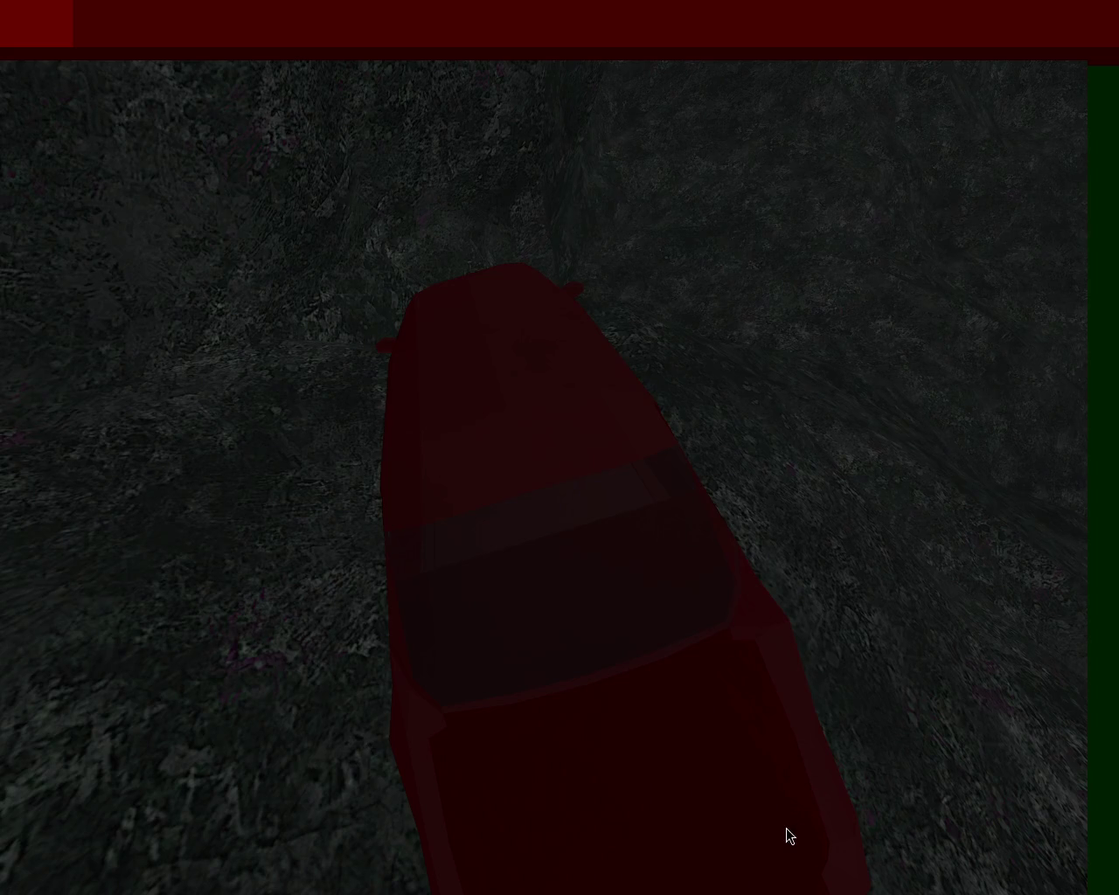
key("Escape")
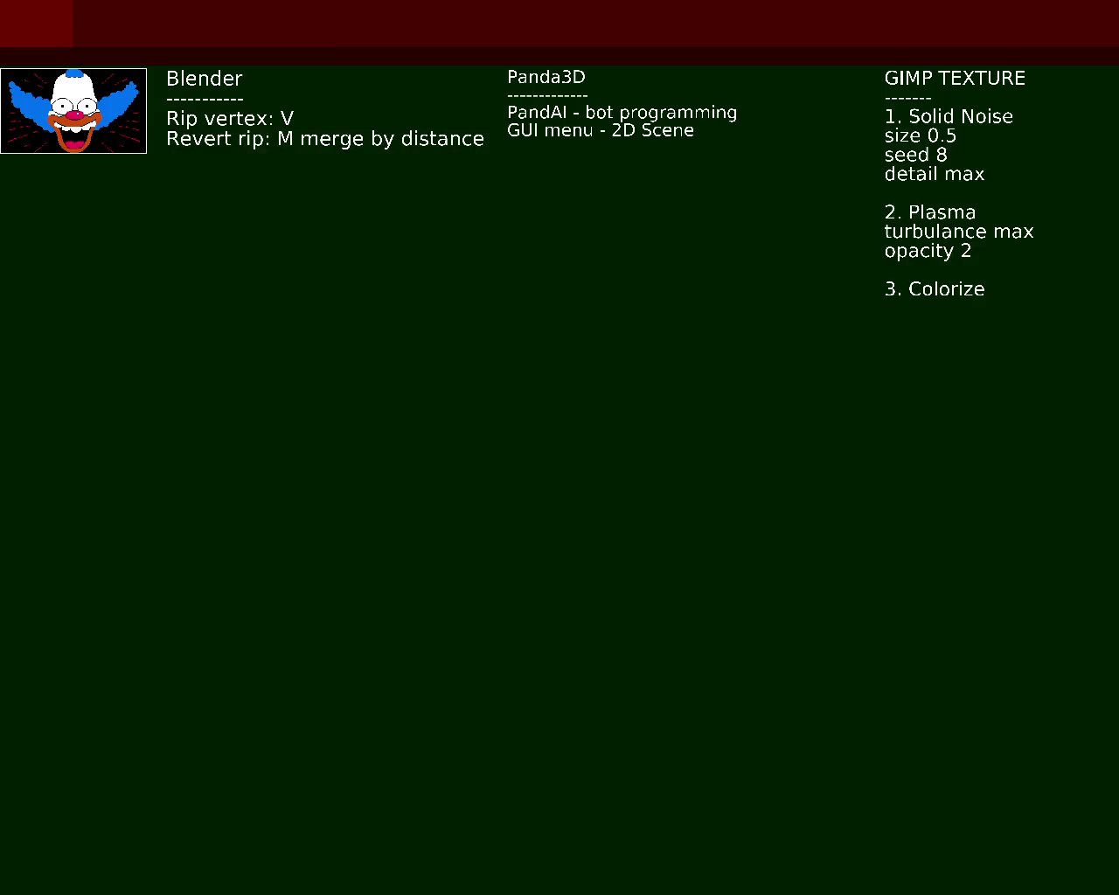